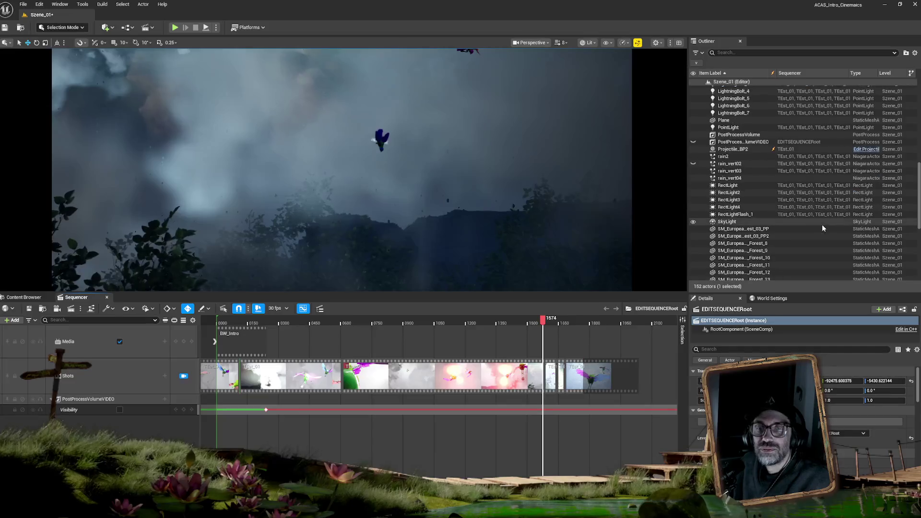
scroll(835, 249, "down", 1)
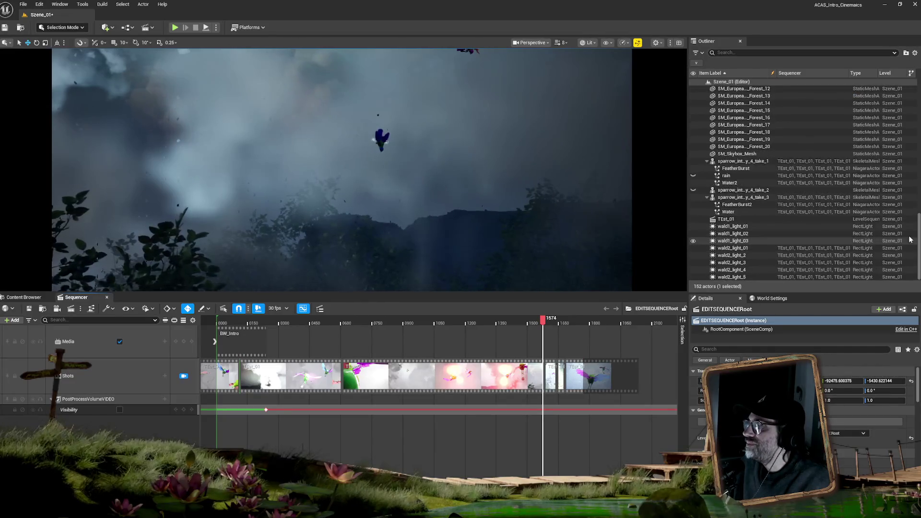
Select the TEst_01 level sequence actor in the Outliner and open it in Sequencer
left_click(907, 220)
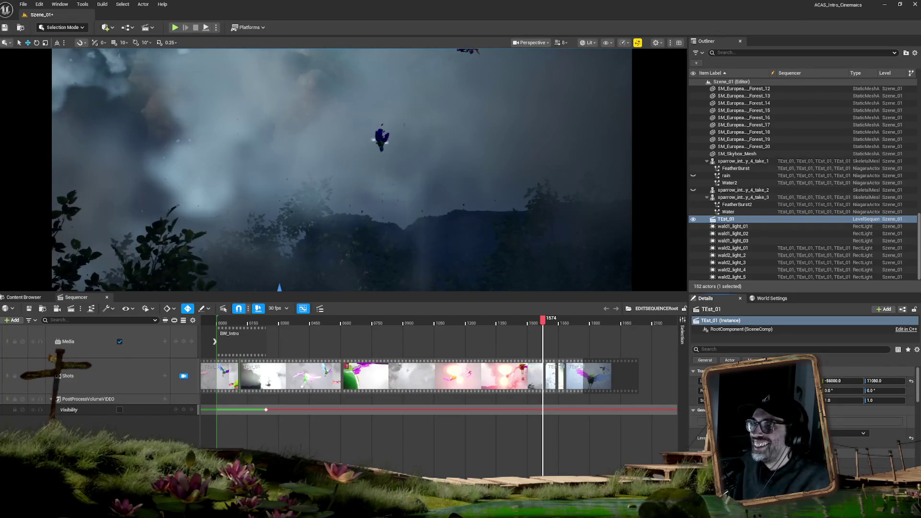
left_click(767, 422)
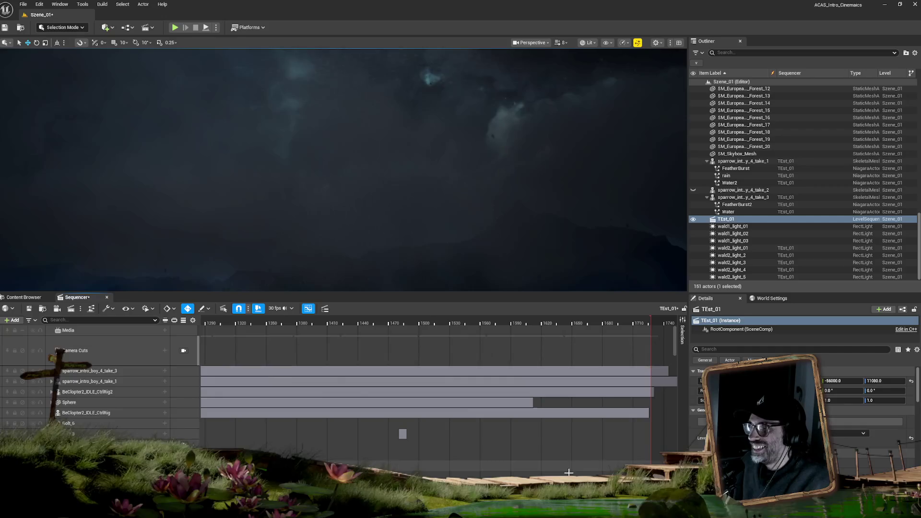
Zoom the timeline, scrub the playhead back to about frame 1483, and select the Bolt_6 track
scroll(403, 434, "down", 4)
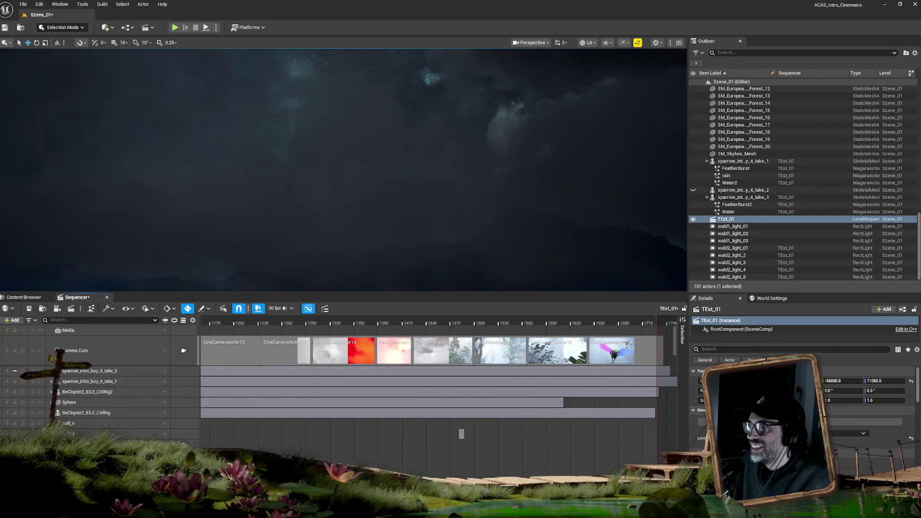
scroll(566, 434, "up", 4)
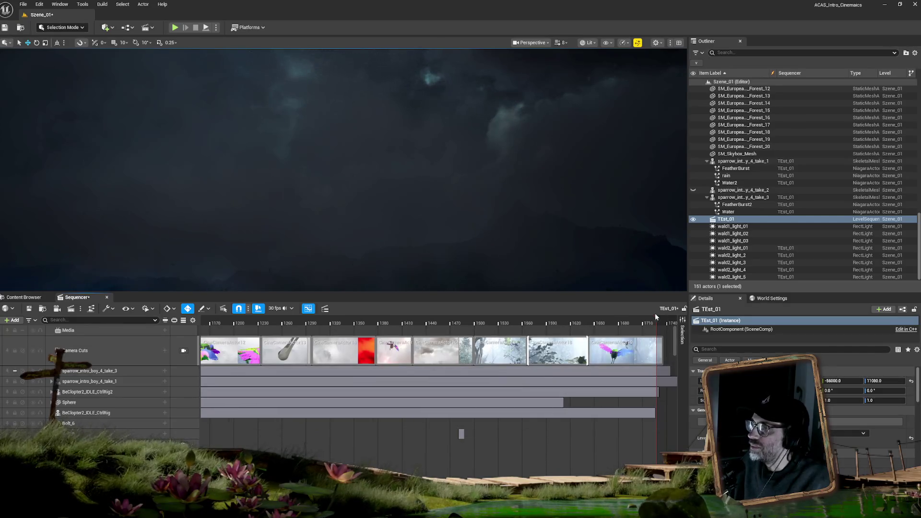
left_click(576, 324)
left_click_drag(559, 324, 545, 324)
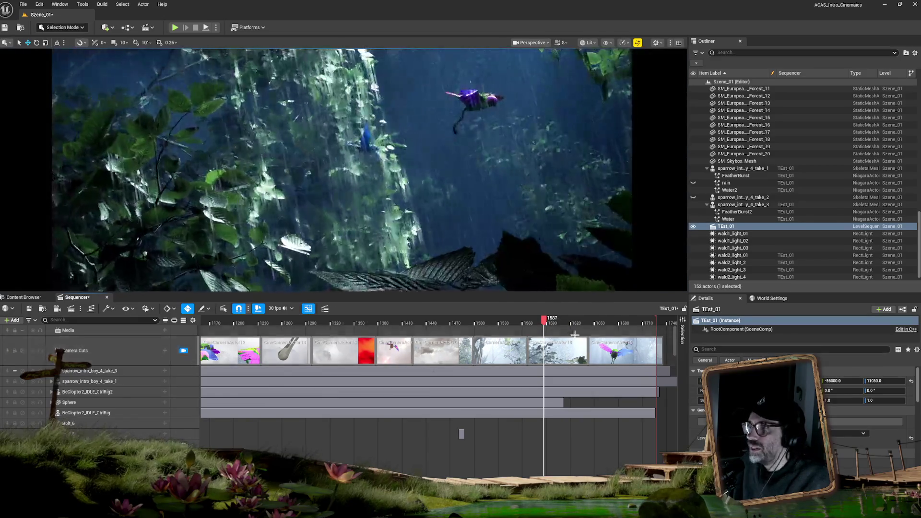
left_click_drag(544, 324, 462, 321)
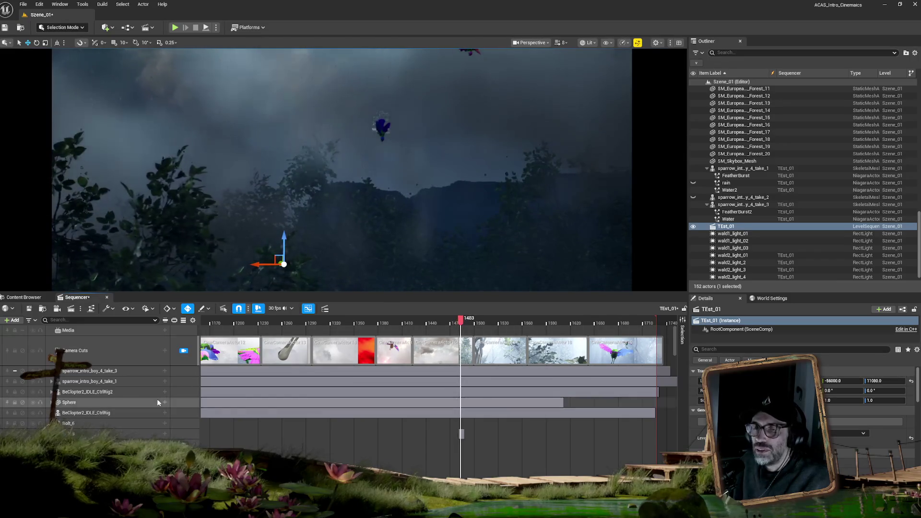
left_click(88, 427)
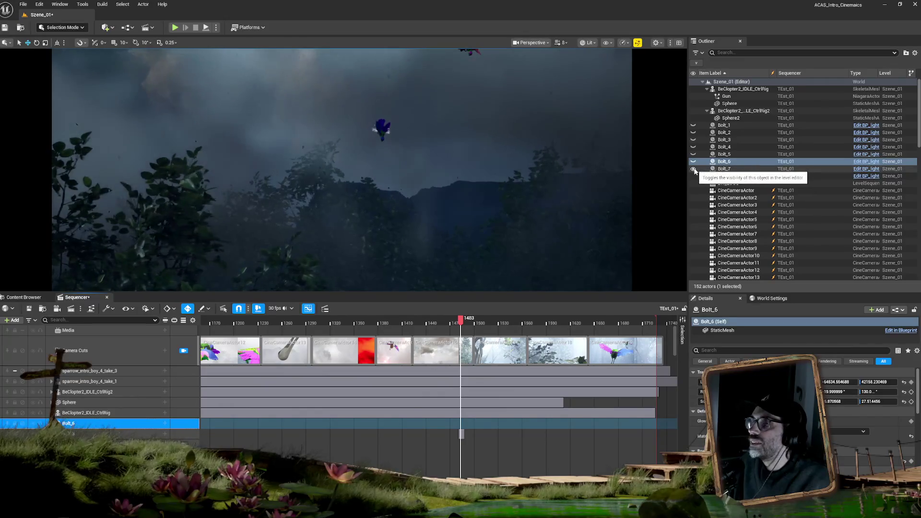
left_click(715, 161)
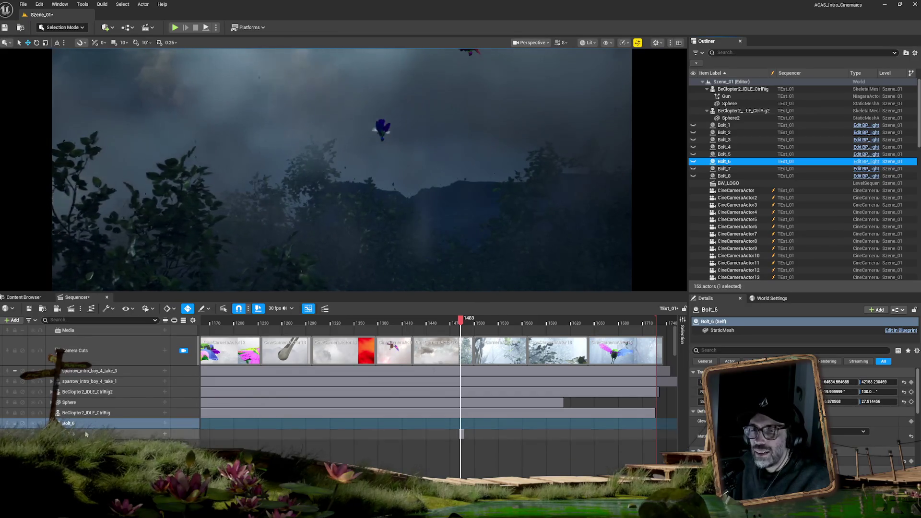
scroll(93, 437, "down", 10)
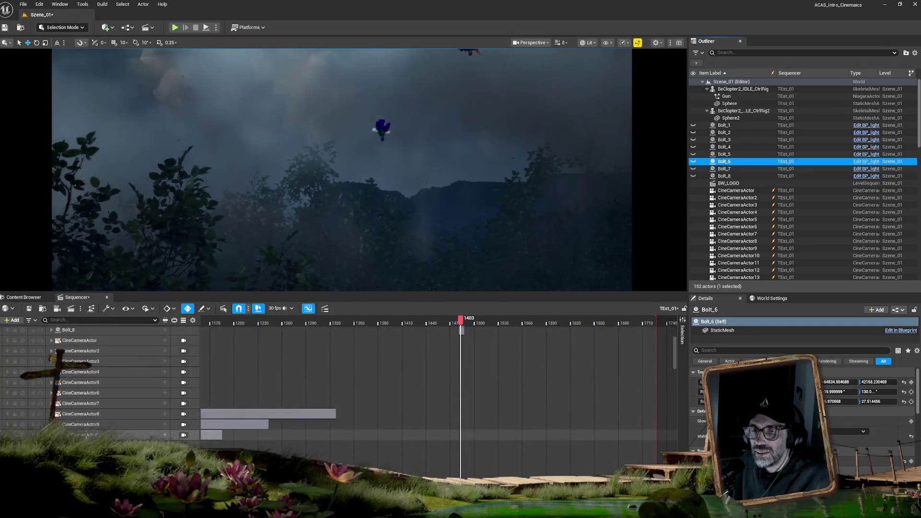
scroll(86, 437, "down", 5)
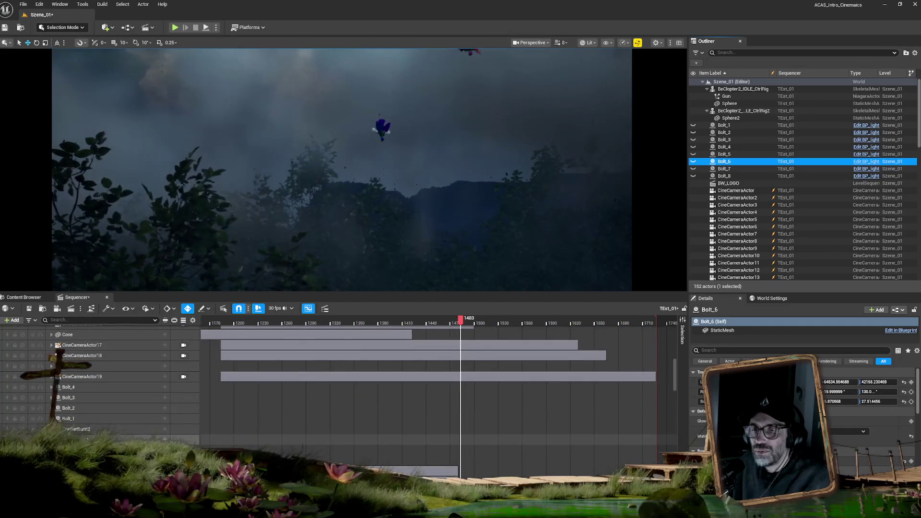
scroll(86, 435, "down", 10)
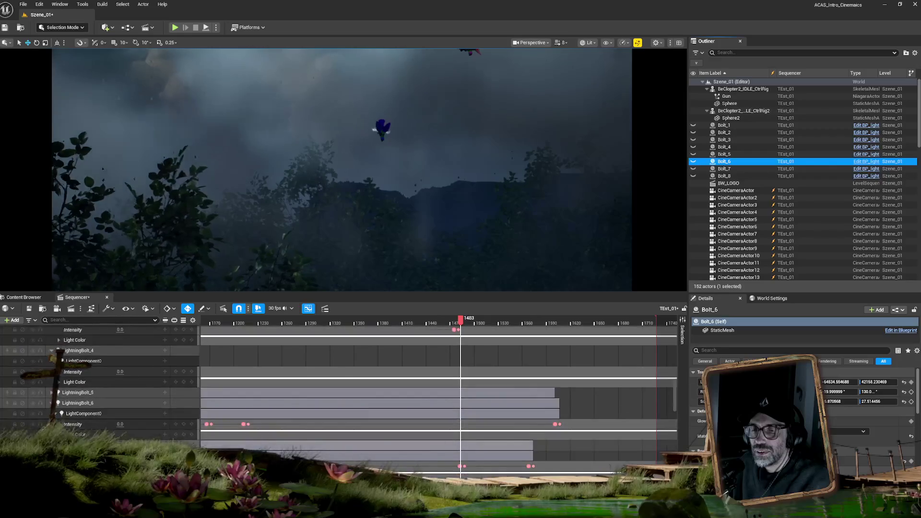
scroll(491, 393, "down", 10)
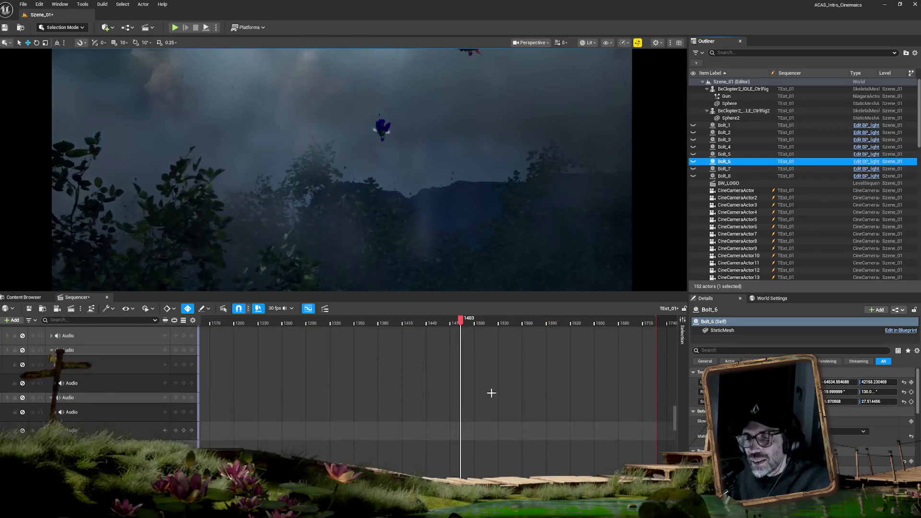
left_click_drag(675, 418, 666, 343)
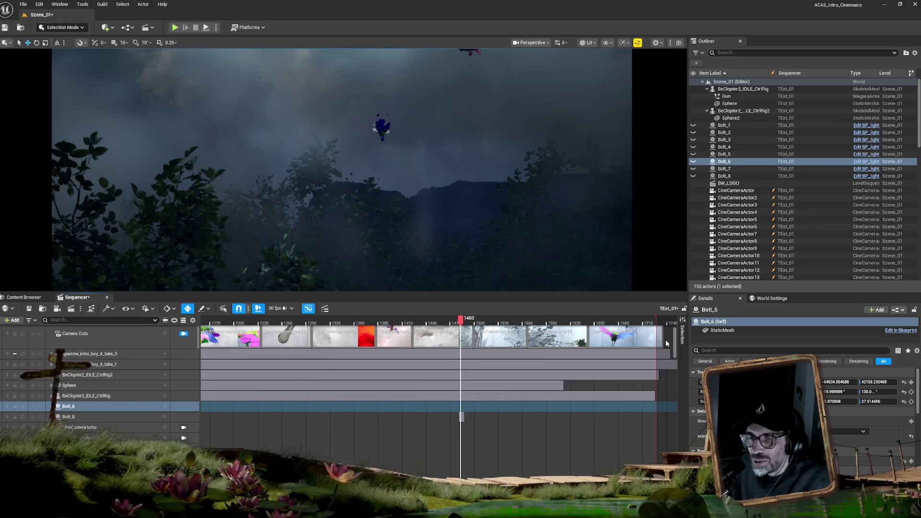
Reveal Bolt_6's Glow key at 20.0, preview Bolt_8's glow, then return to Bolt_6
left_click(115, 407)
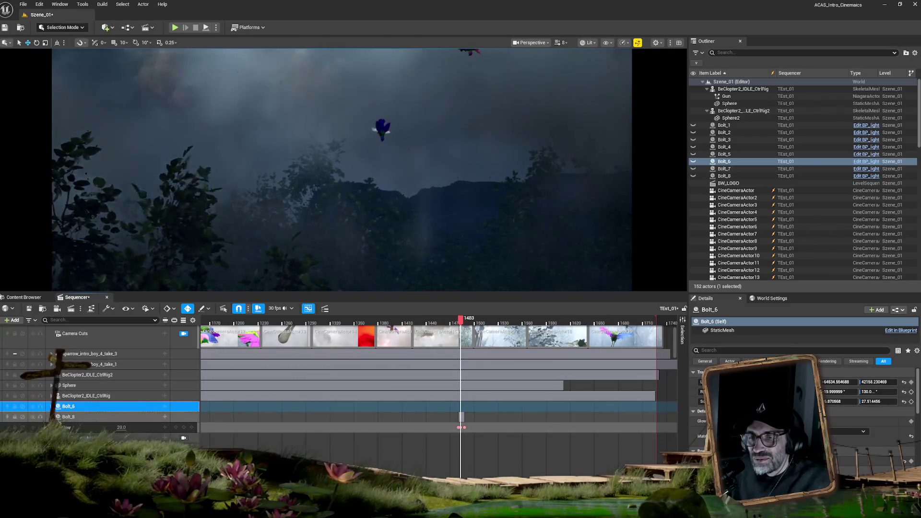
left_click(695, 176)
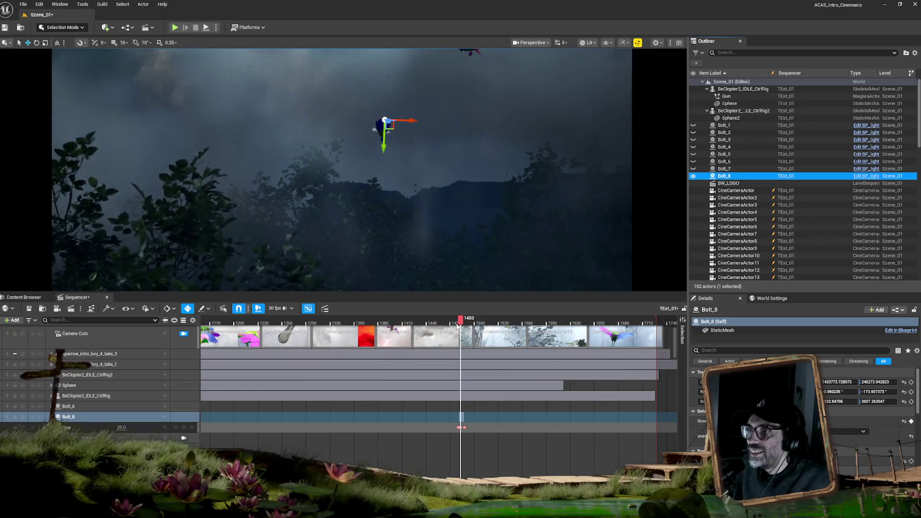
left_click_drag(459, 325, 461, 323)
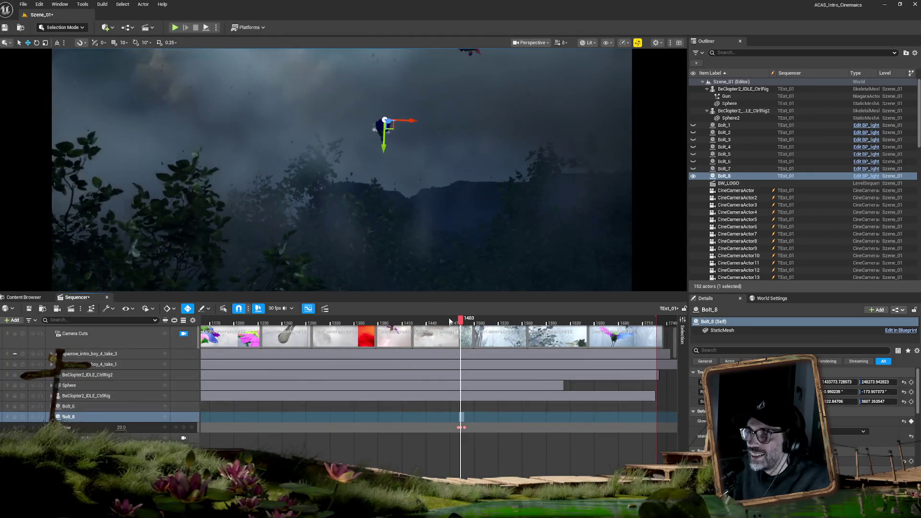
left_click(74, 407)
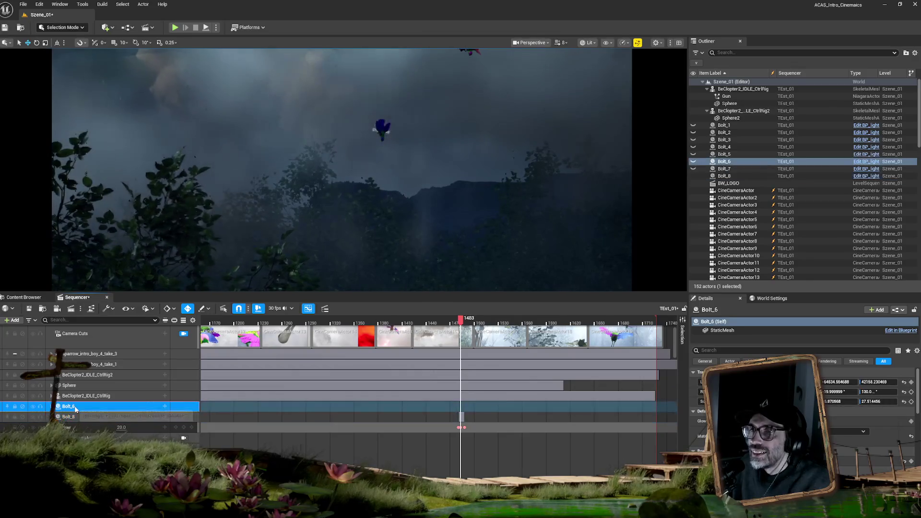
Make Bolt_7 visible in the level with the playhead near frame 1476
left_click(726, 169)
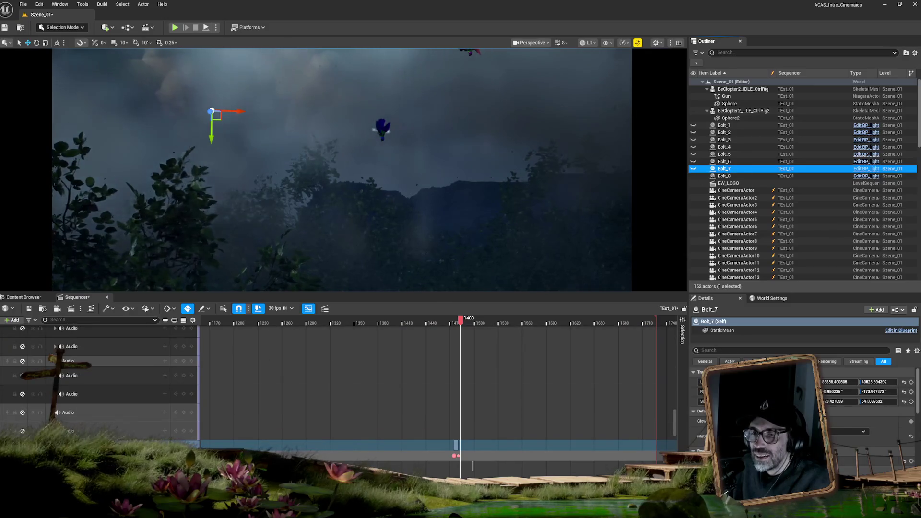
left_click(456, 323)
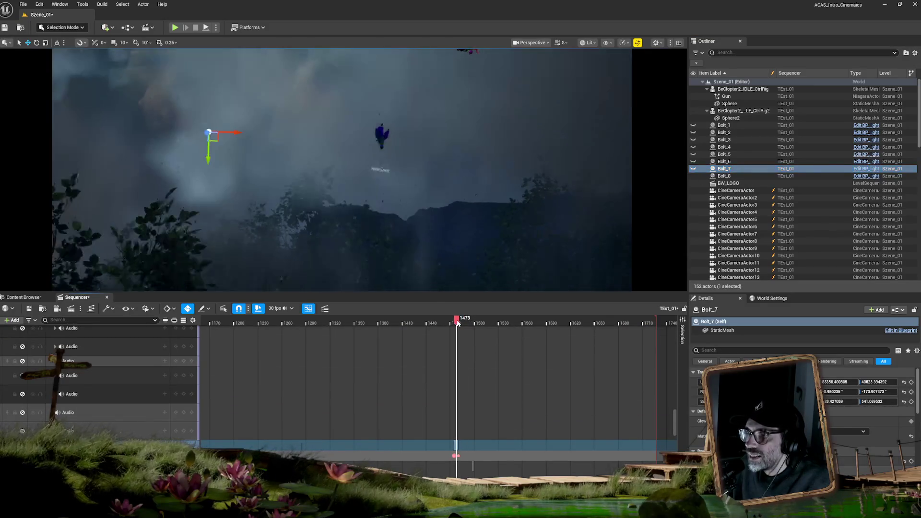
left_click_drag(457, 323, 456, 323)
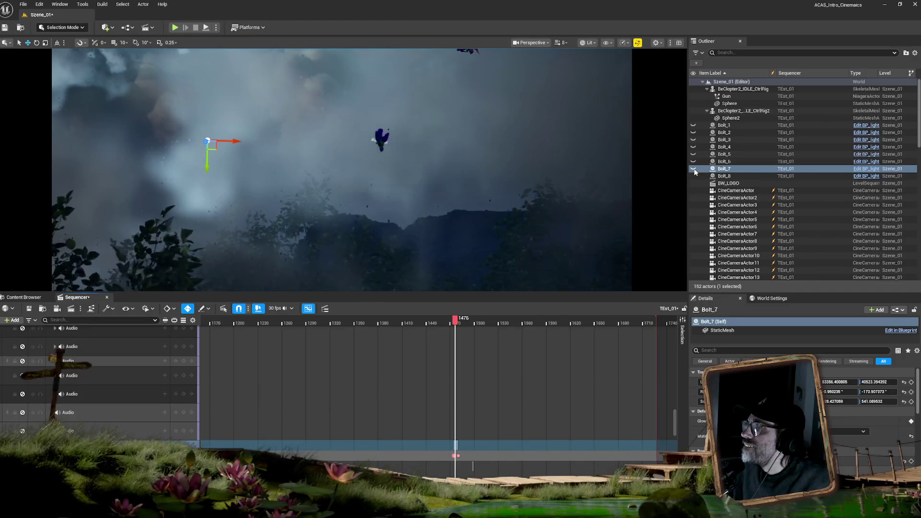
left_click(694, 172)
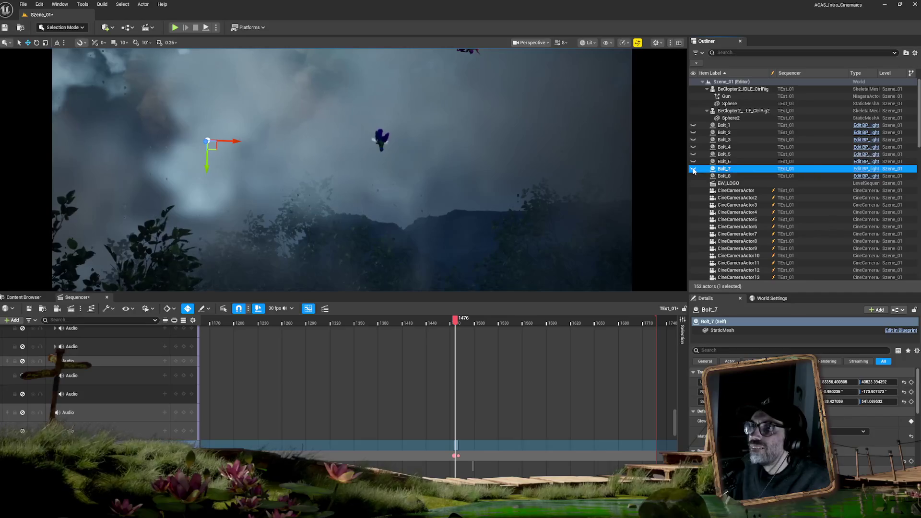
left_click(694, 172)
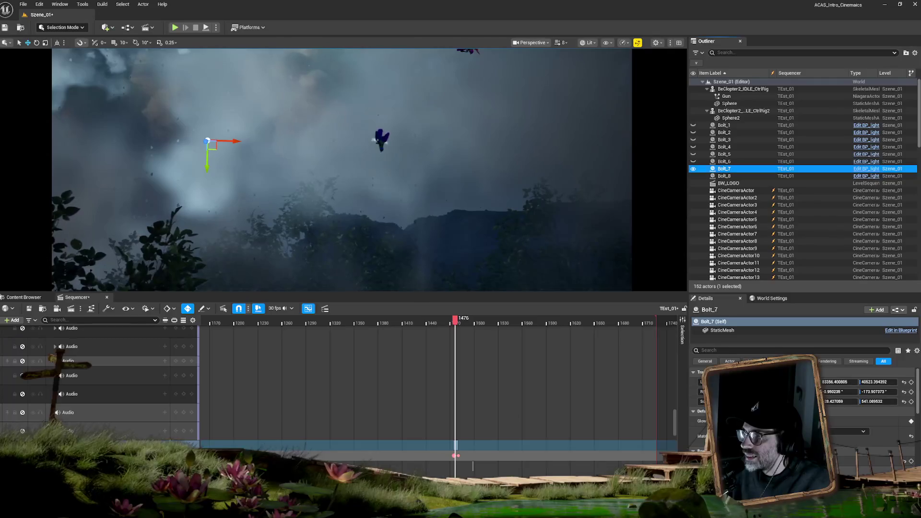
Zoom and pan the timeline, set the playhead to frame 1474, and hide Bolt_8
scroll(473, 464, "up", 3)
mouse_move(656, 463)
left_mouse_down()
mouse_move(322, 465)
mouse_move(605, 465)
left_mouse_up()
scroll(469, 346, "up", 5)
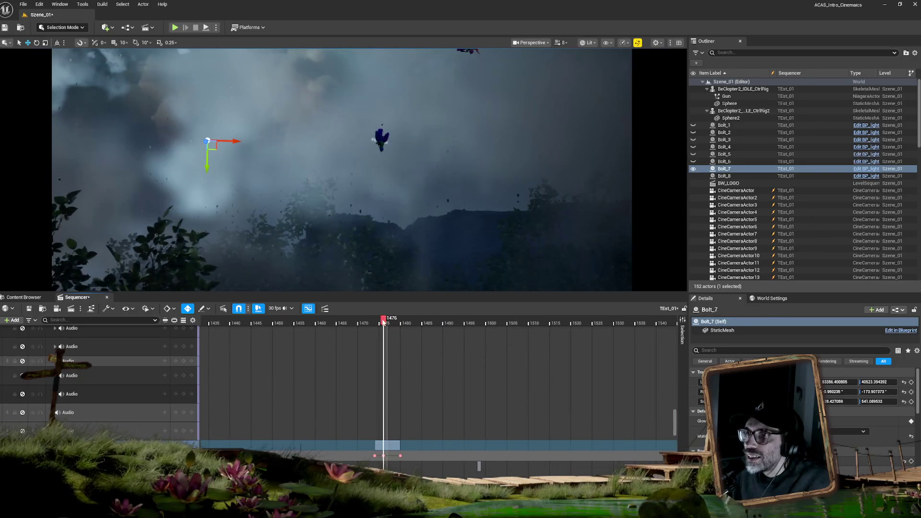
left_click_drag(383, 322, 382, 321)
left_click(385, 321)
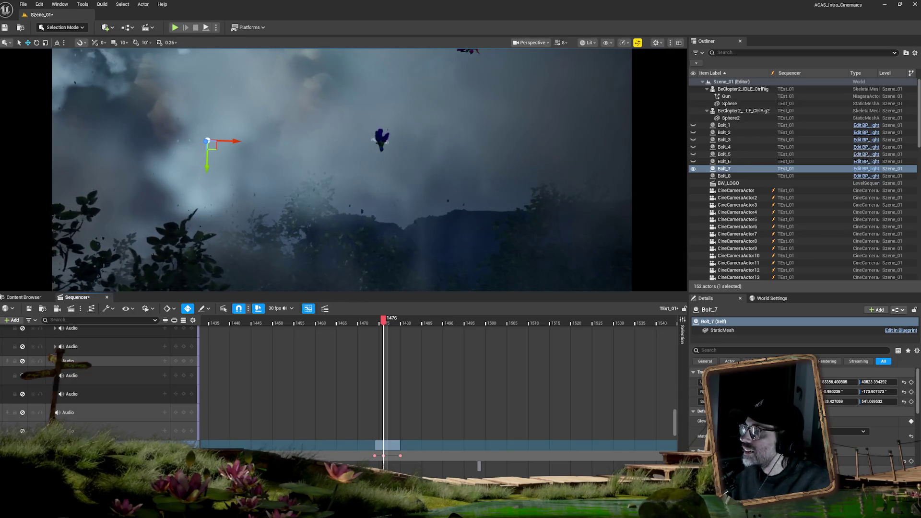
left_click(378, 321)
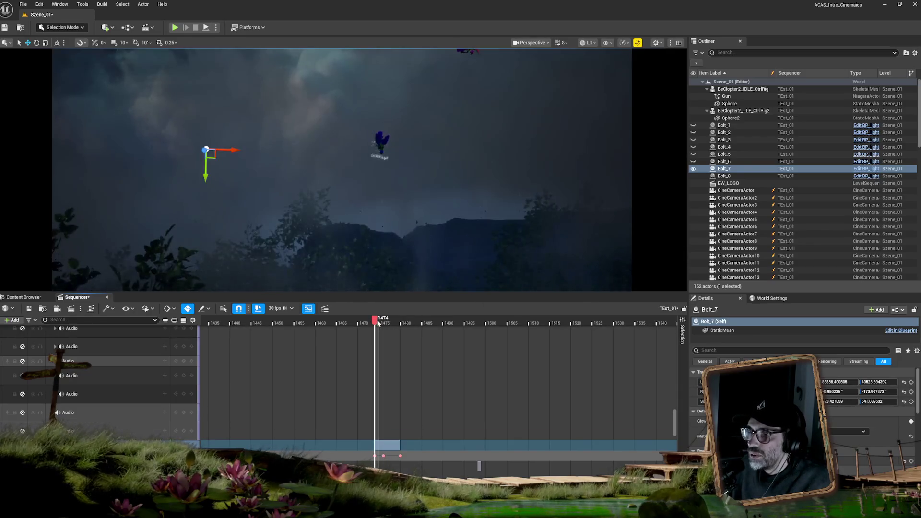
left_click(694, 177)
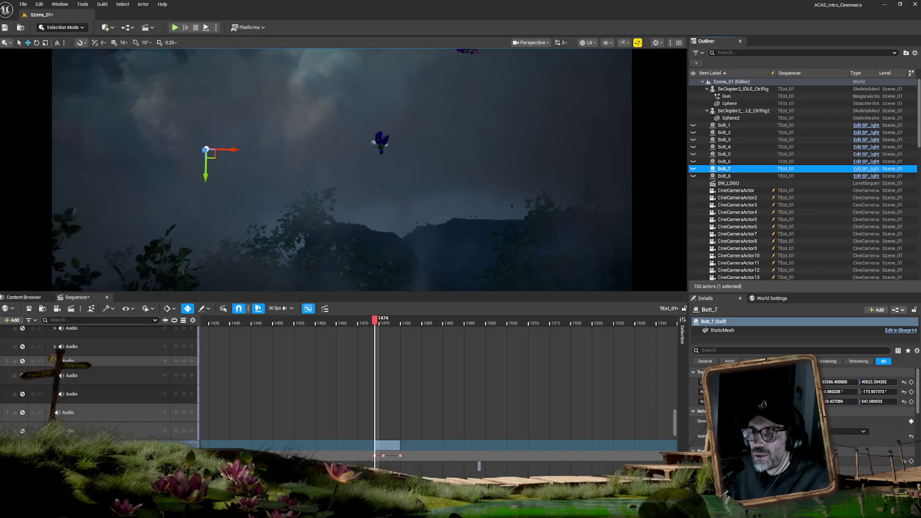
left_click(165, 444)
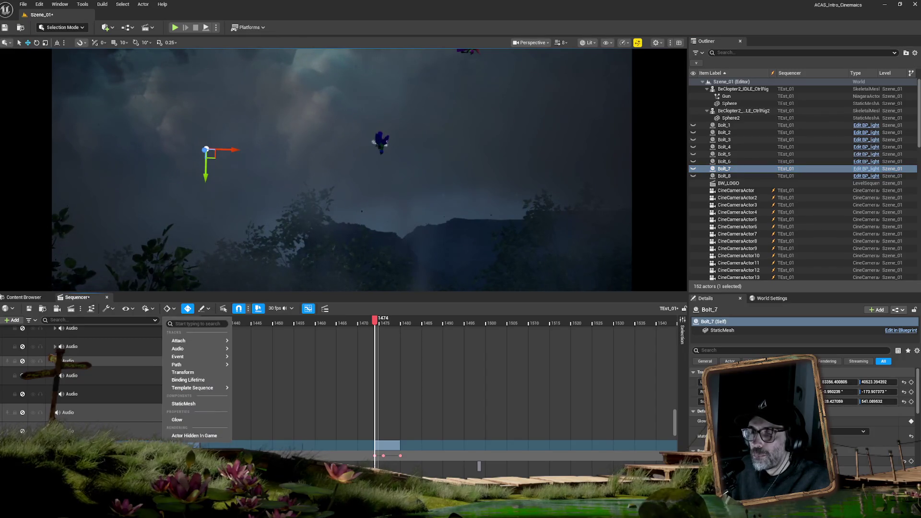
Add an Actor Hidden in Game track to Bolt_7 and key it hidden at frame 1473
left_click(202, 435)
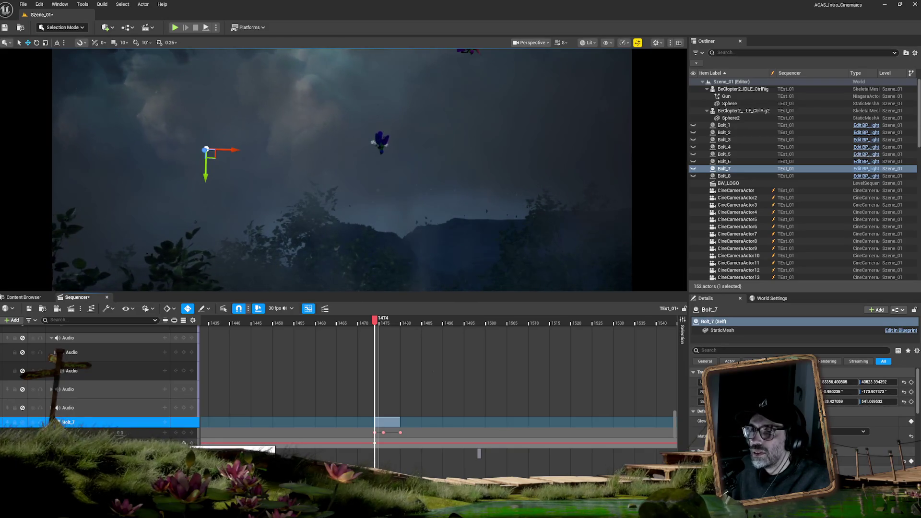
left_click(693, 168)
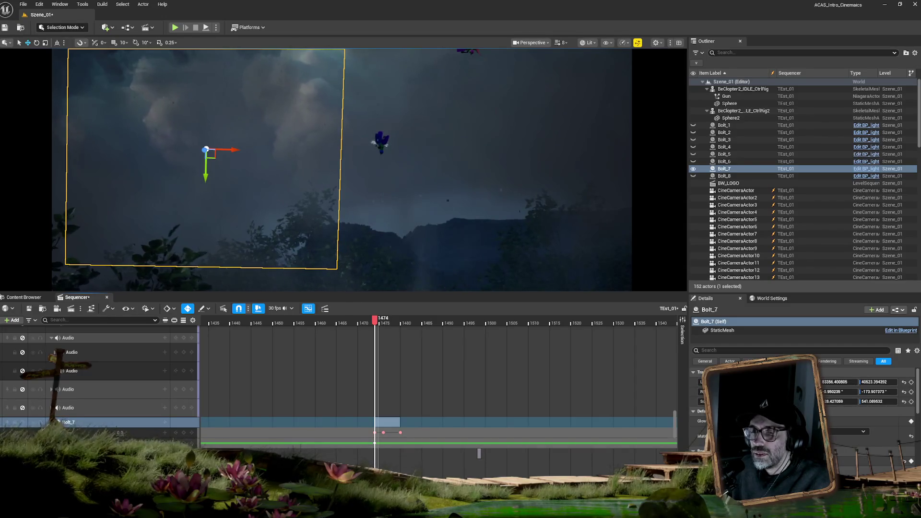
key("Left")
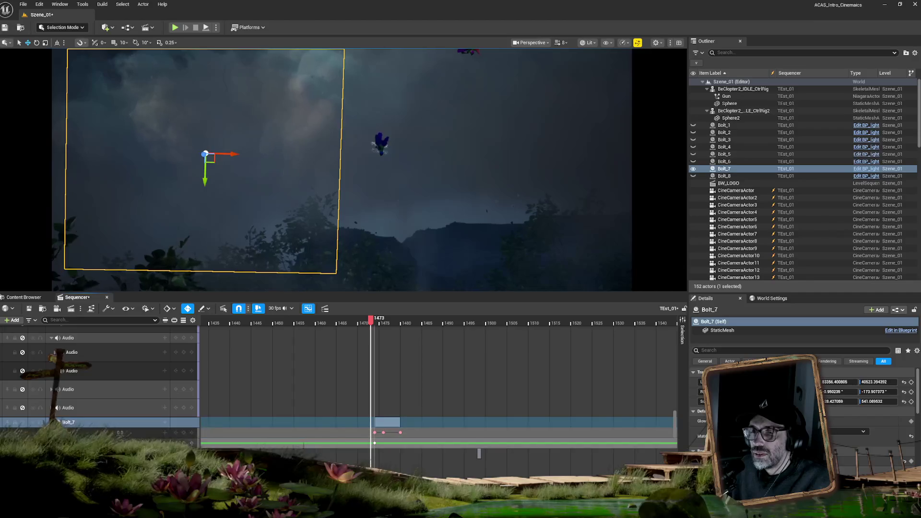
left_click(693, 169)
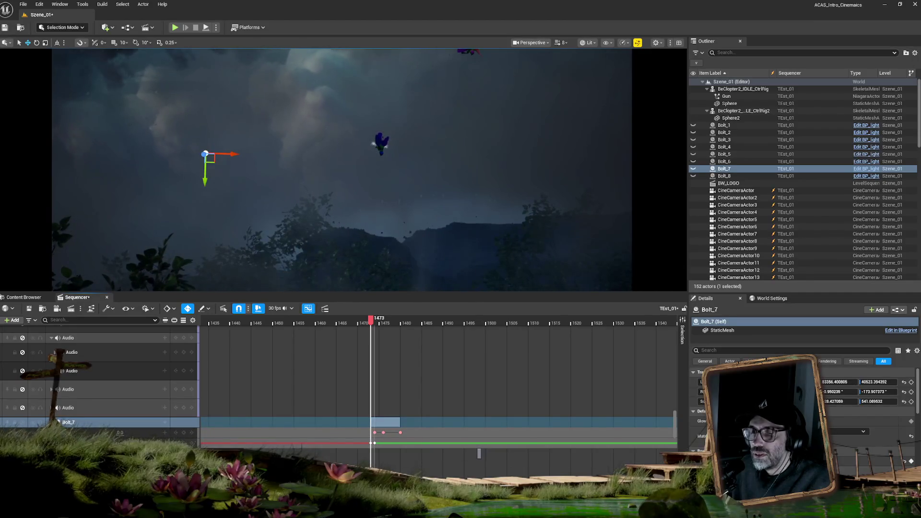
Key Bolt_7's visibility at frames 1480 and 1481 so the flash ends
key("Right")
key("Right")
key("Right")
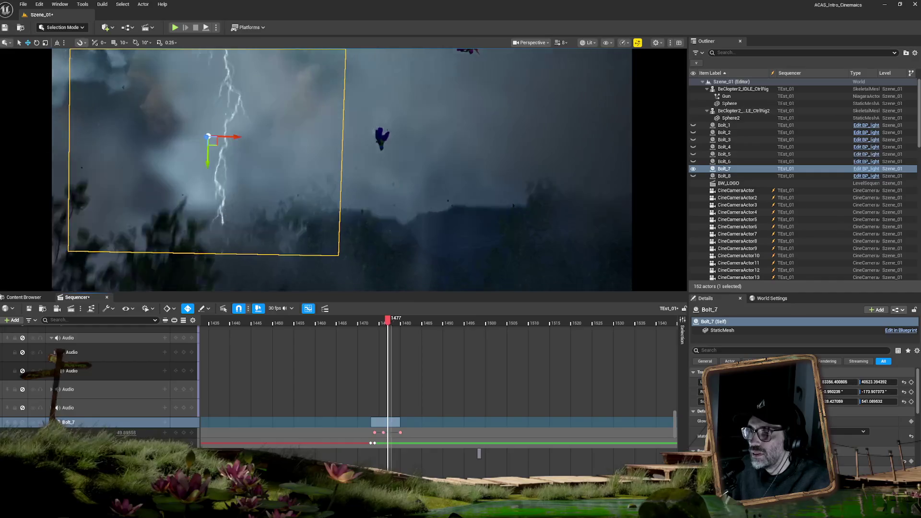
key("Right")
key("Right")
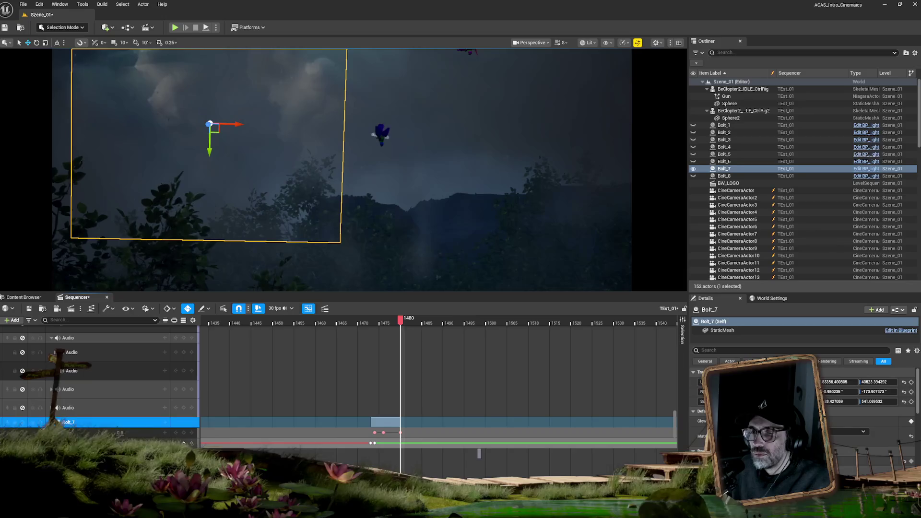
key("Return")
key("Right")
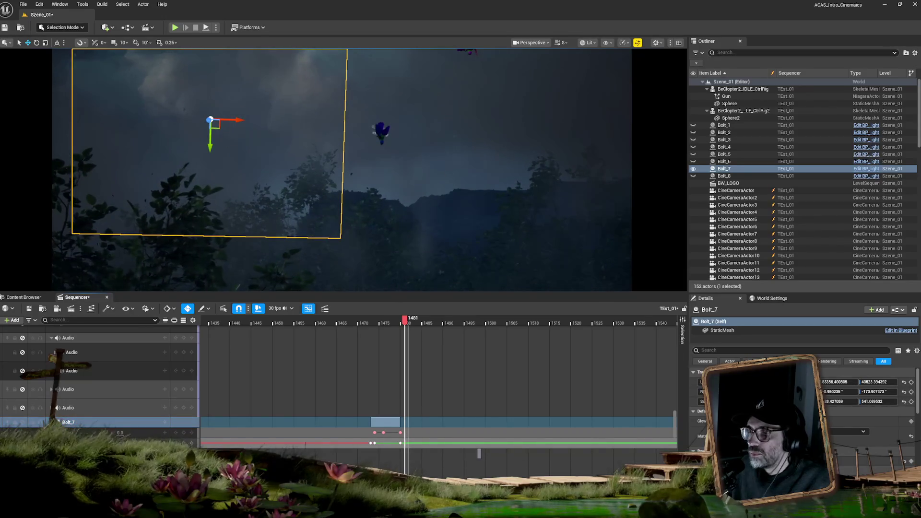
key("Return")
Add a visibility track to Bolt_8 and key it hidden at 1479, visible at 1480
left_click(729, 177)
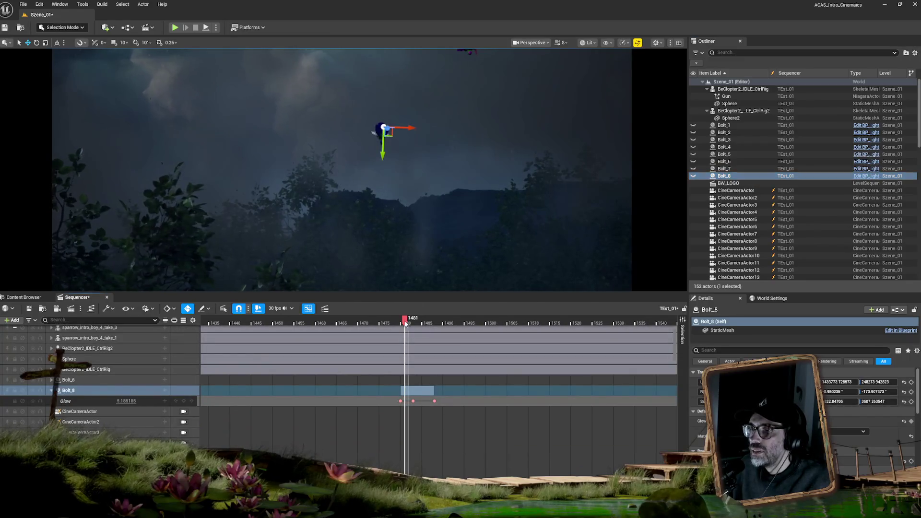
key("Left")
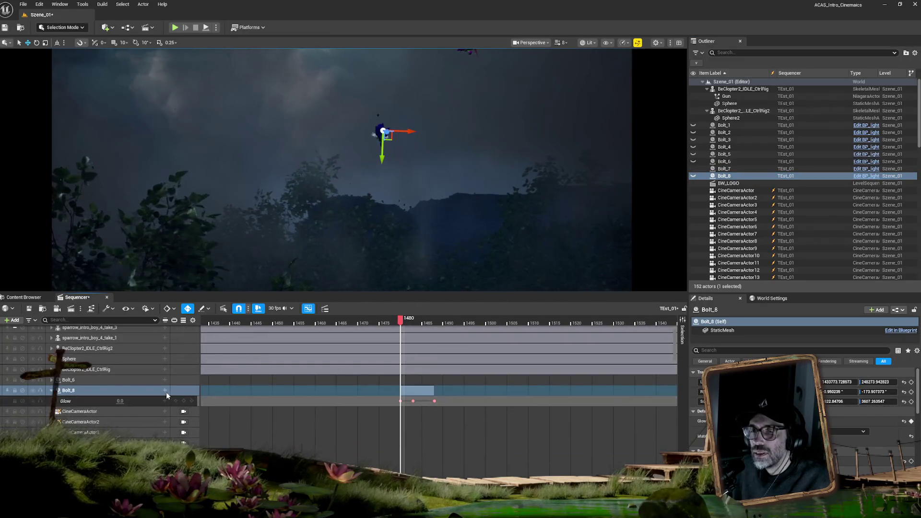
left_click(164, 391)
left_click(190, 382)
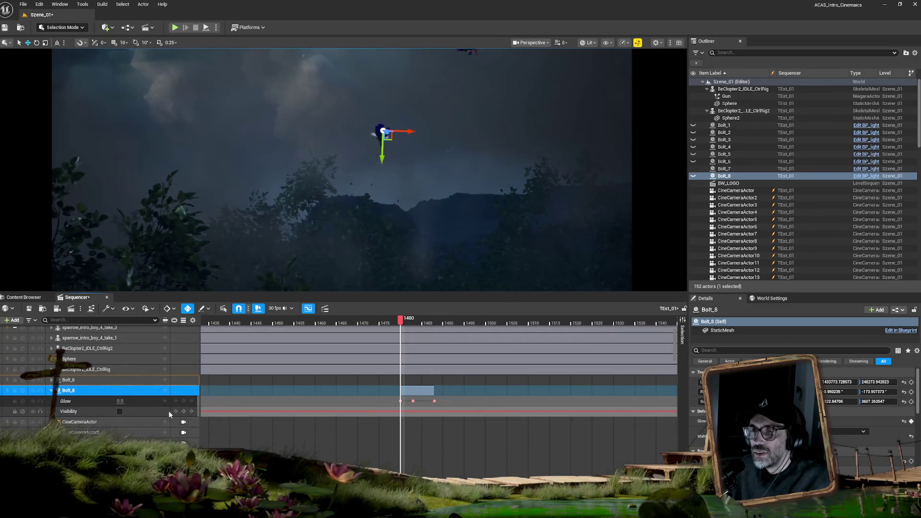
left_click(119, 411)
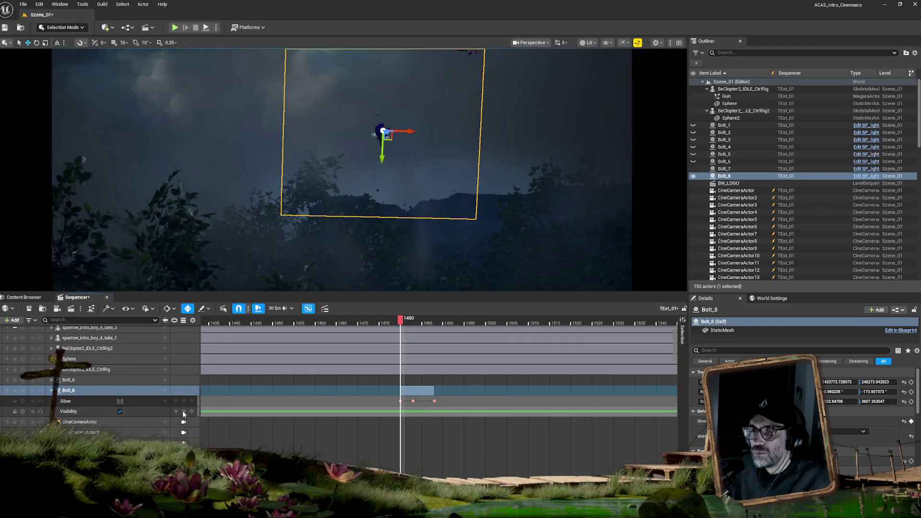
left_click(183, 412)
left_click(192, 411)
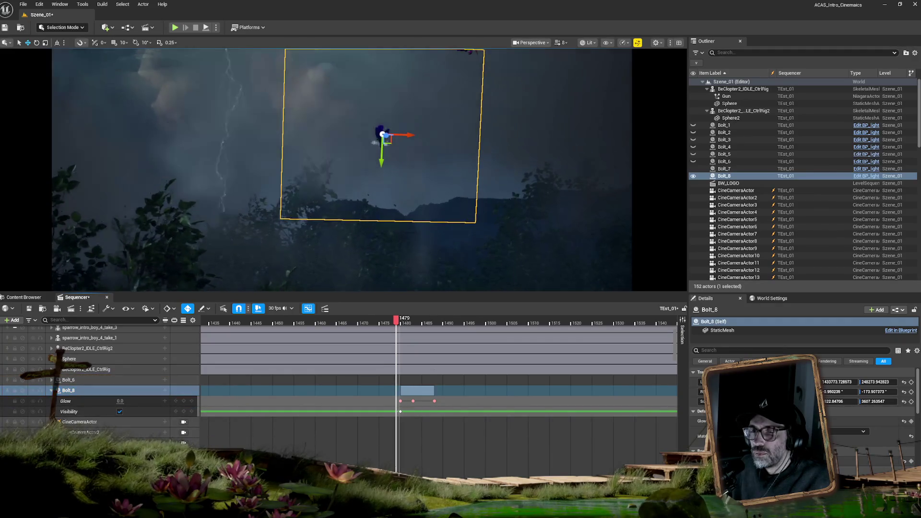
left_click(120, 412)
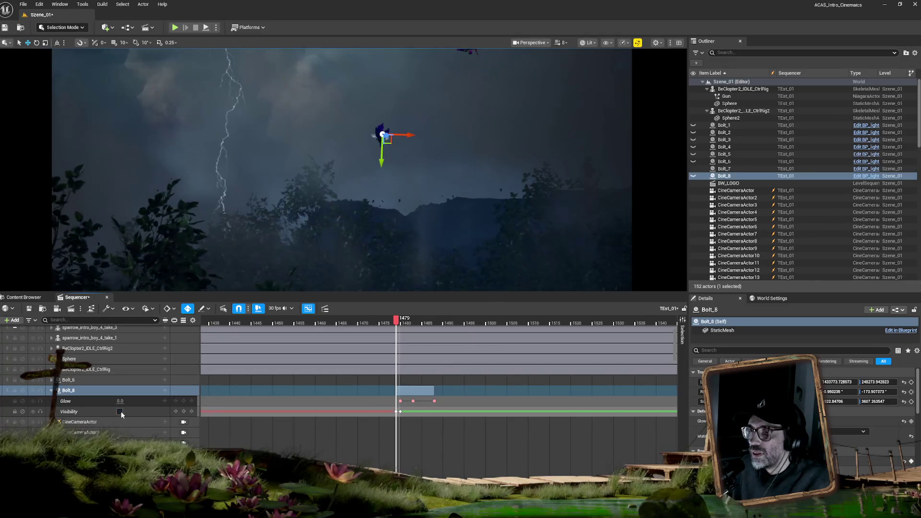
left_click(120, 411)
Key Bolt_8 visible at 1488 and hidden from 1489, then play back from about 1473
key("Right")
key("Right")
key("Right")
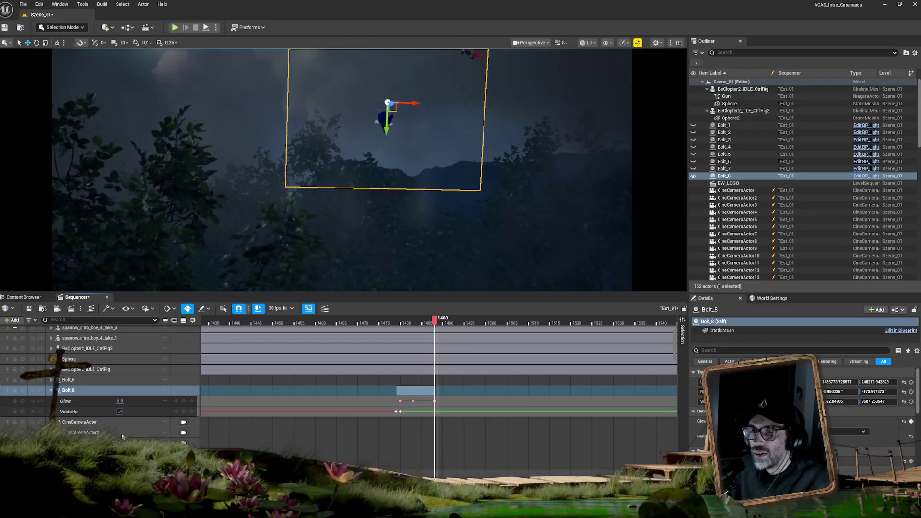
left_click(184, 412)
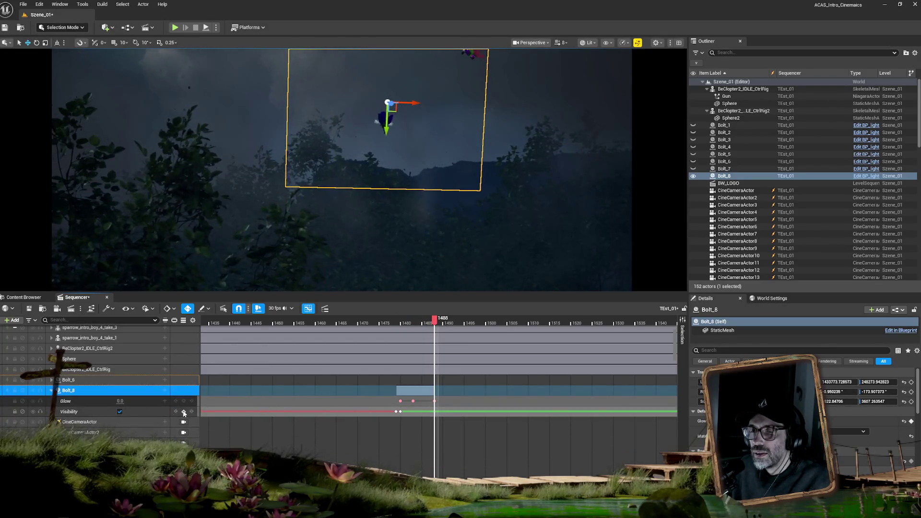
left_click(183, 411)
key("Right")
left_click(120, 412)
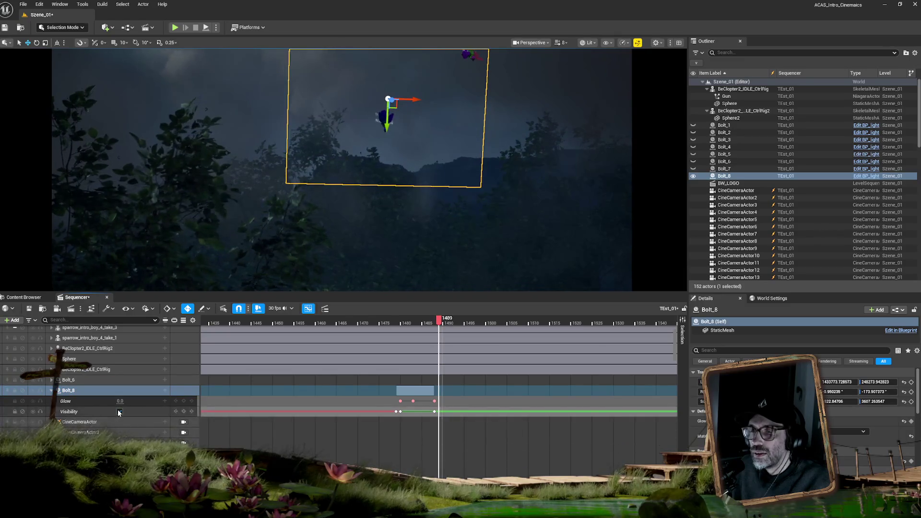
mouse_move(439, 324)
left_mouse_down()
mouse_move(350, 323)
mouse_move(387, 325)
left_mouse_up()
key("space")
With Bolt_7 selected, zoom out and scrub forward past frame 1494 to around frame 1585
left_click(359, 157)
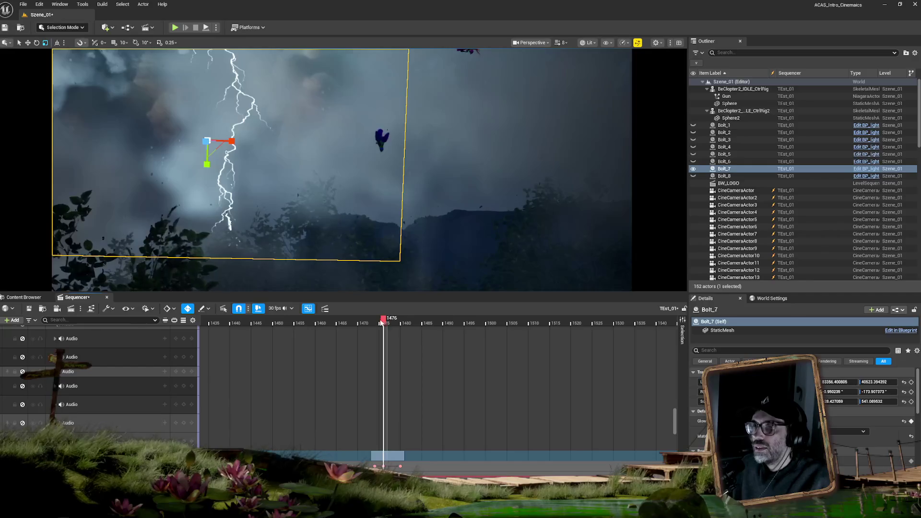
mouse_move(382, 323)
left_mouse_down()
mouse_move(367, 322)
mouse_move(640, 341)
mouse_move(465, 336)
mouse_move(533, 336)
left_mouse_up()
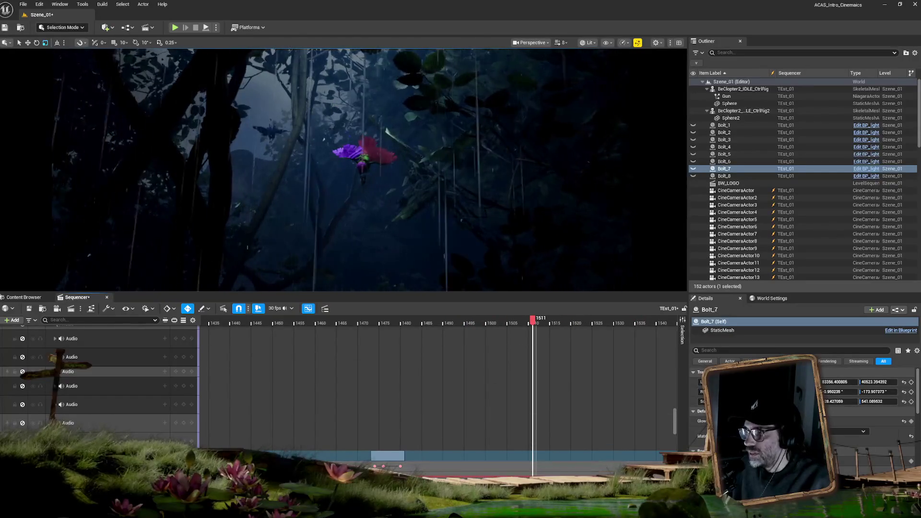
scroll(533, 336, "down", 5)
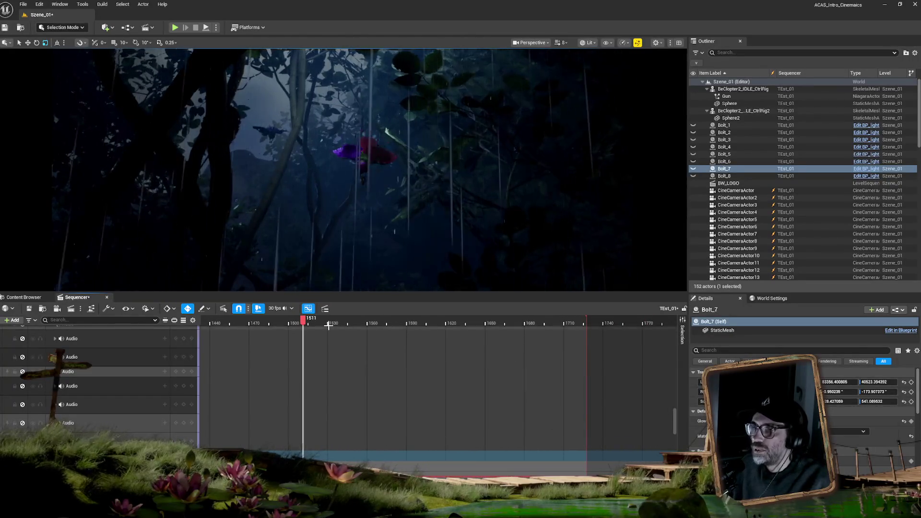
mouse_move(306, 320)
left_mouse_down()
mouse_move(502, 327)
mouse_move(475, 327)
left_mouse_up()
Jump to frame 1642 on the drone close-up and select rain_vert04 in the Outliner
left_click(920, 139)
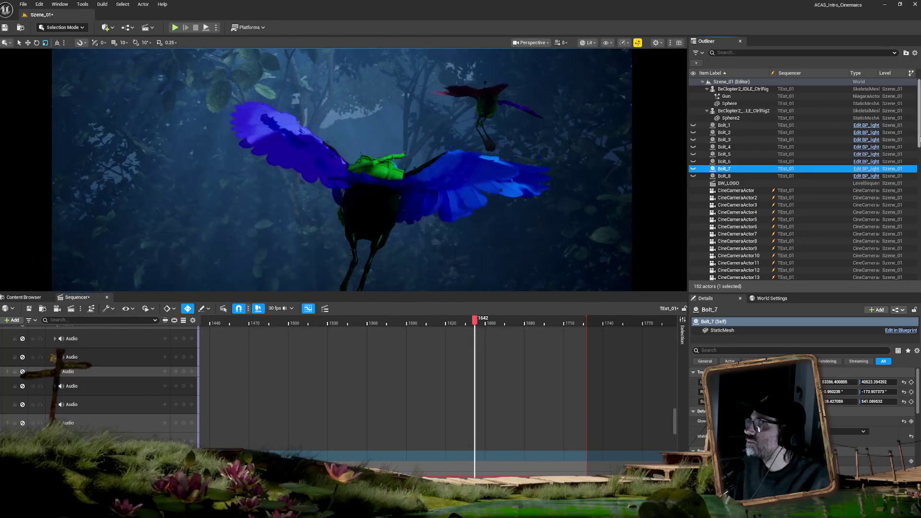
scroll(766, 211, "down", 10)
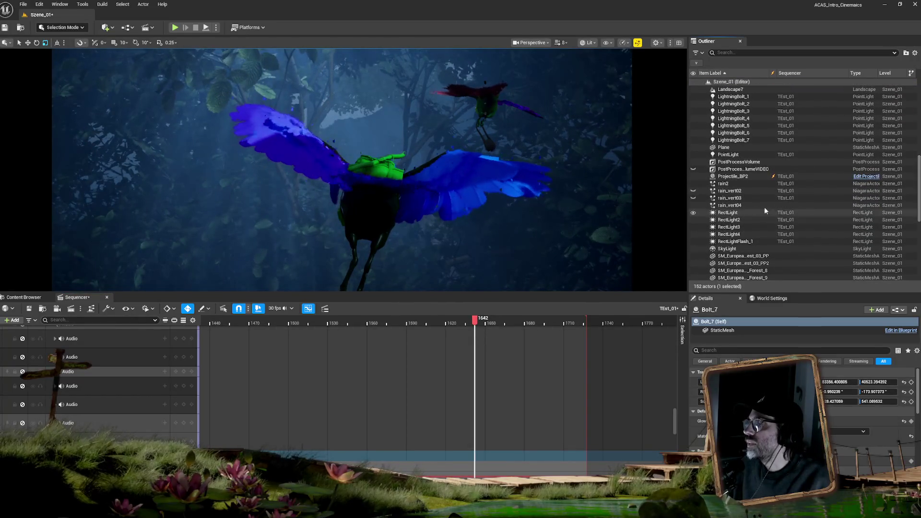
left_click(739, 206)
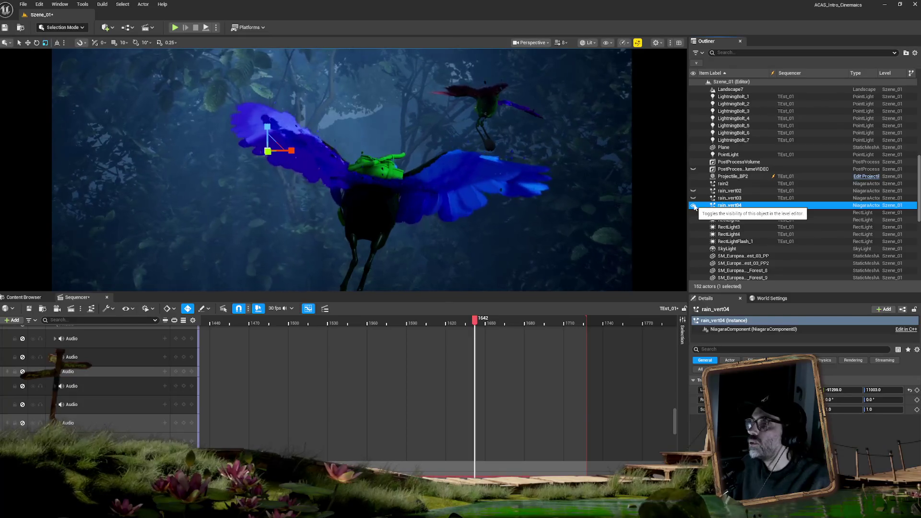
left_click(725, 206)
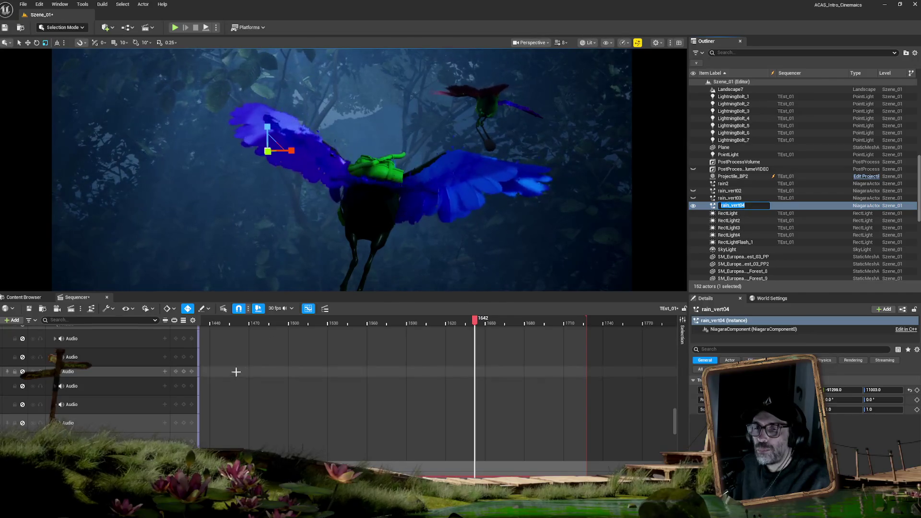
Review the light and audio tracks, including rain_vert03, then reselect rain_vert04
scroll(90, 377, "down", 2)
scroll(91, 377, "down", 5)
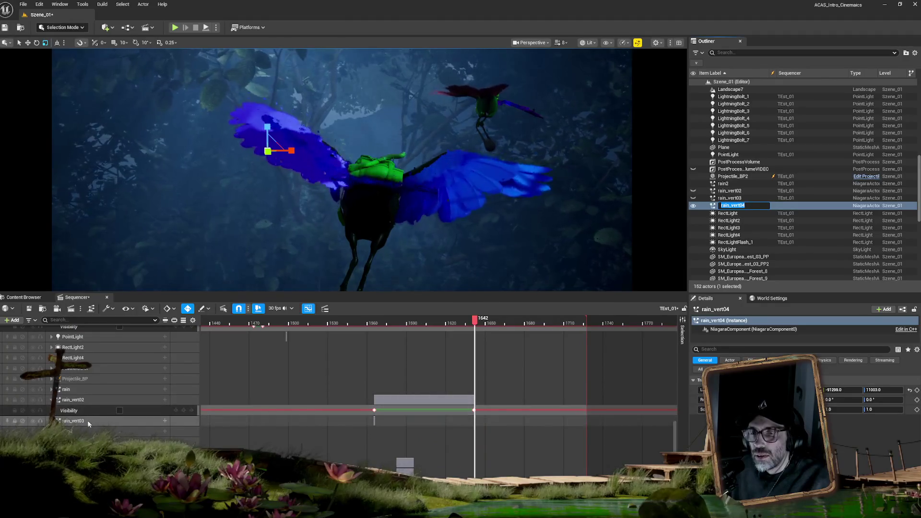
left_click(88, 422)
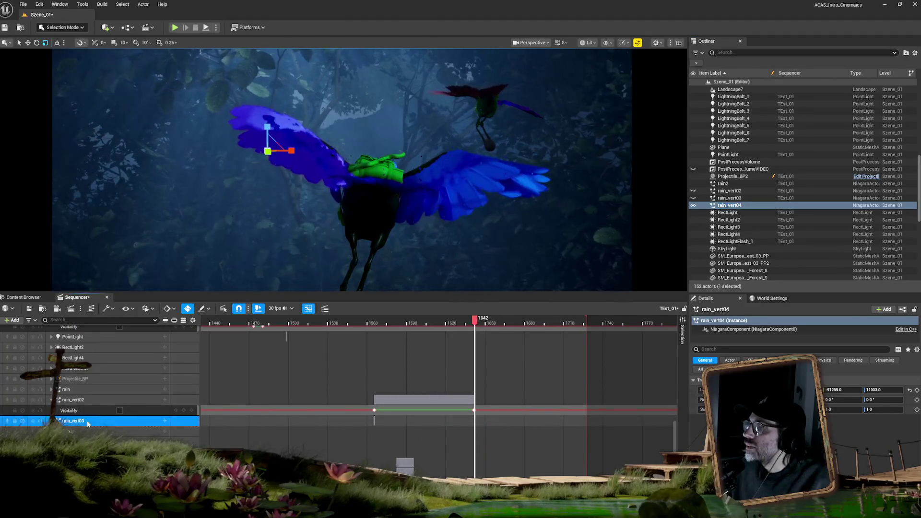
scroll(127, 408, "down", 3)
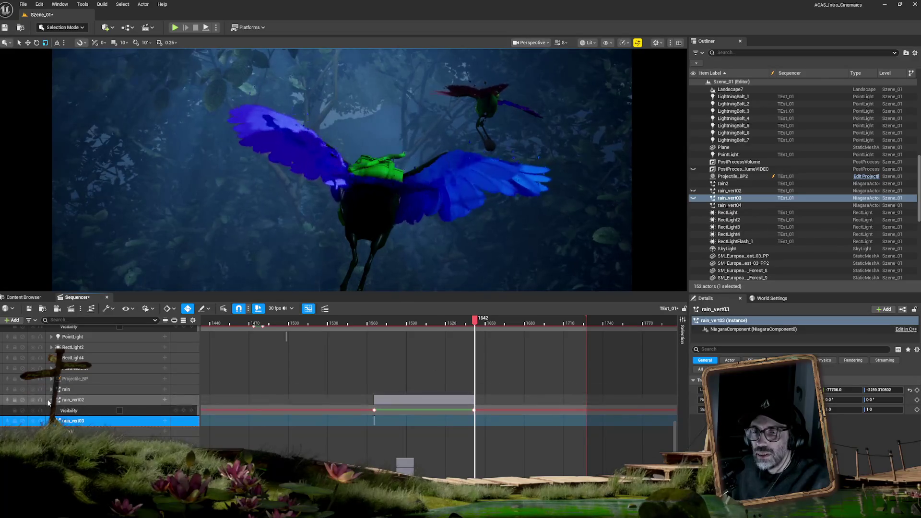
scroll(93, 433, "down", 3)
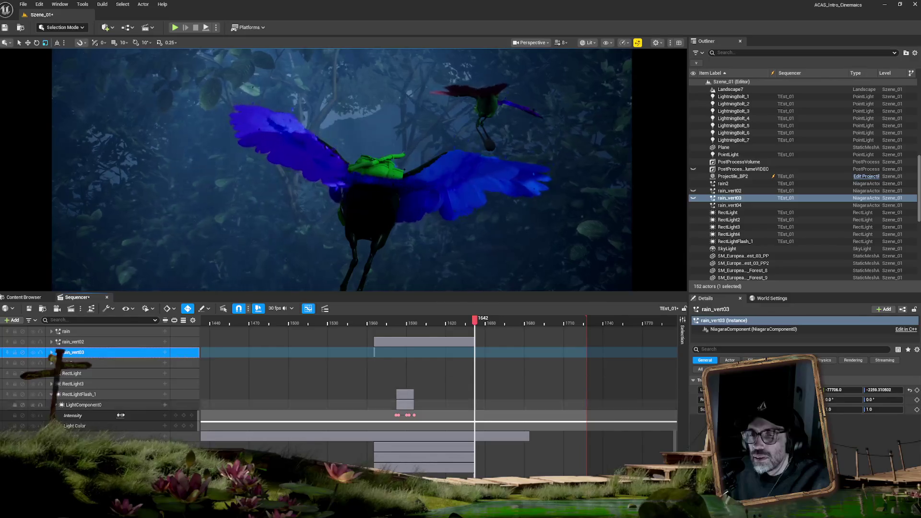
scroll(108, 376, "down", 3)
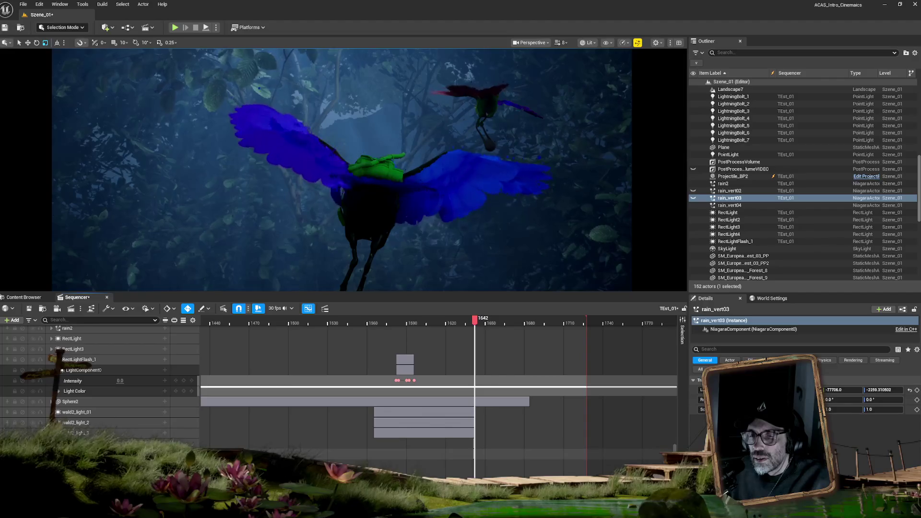
scroll(110, 417, "up", 5)
scroll(110, 417, "up", 3)
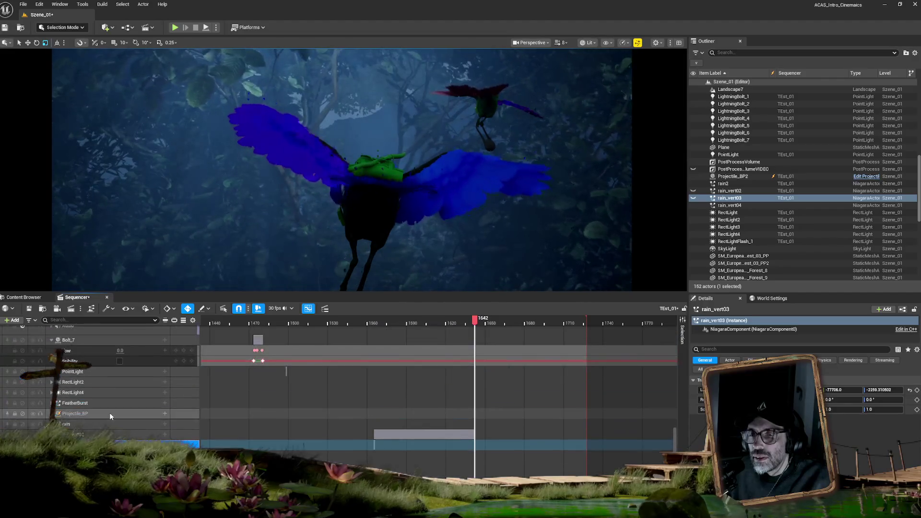
scroll(110, 417, "up", 3)
scroll(109, 413, "up", 5)
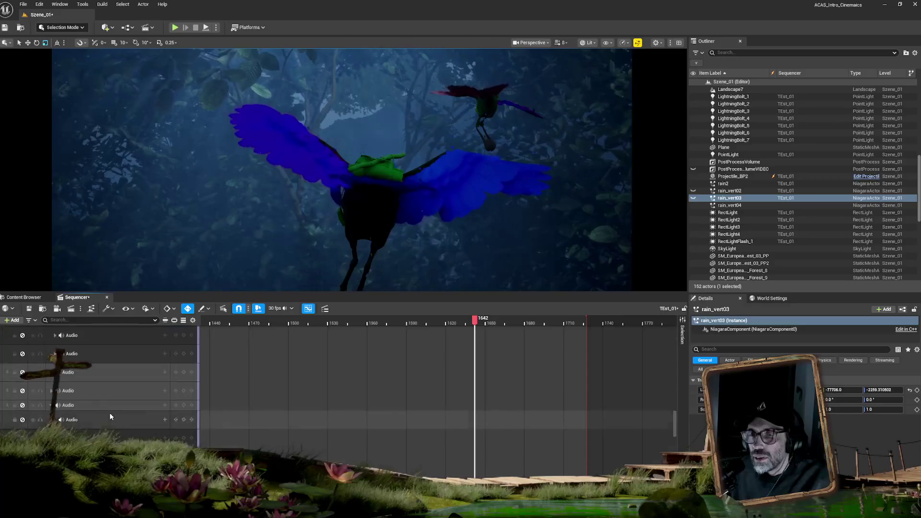
scroll(108, 420, "down", 10)
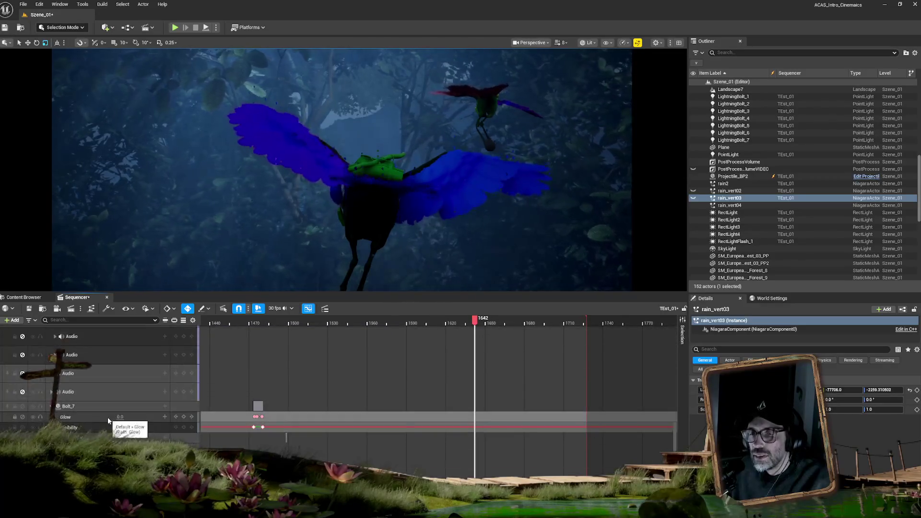
scroll(108, 420, "down", 2)
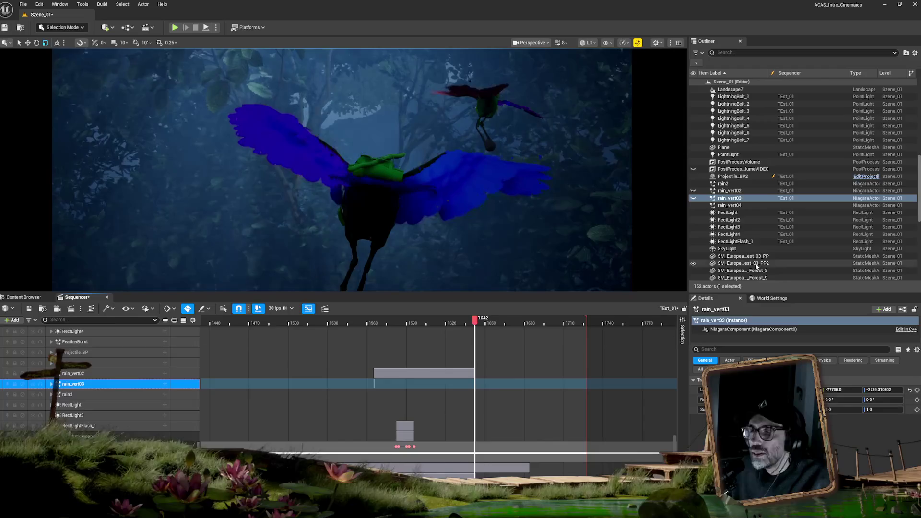
left_click(736, 206)
Drag rain_vert04 into the TEst_01 sequence and give it a Visibility track
left_click_drag(730, 205, 111, 396)
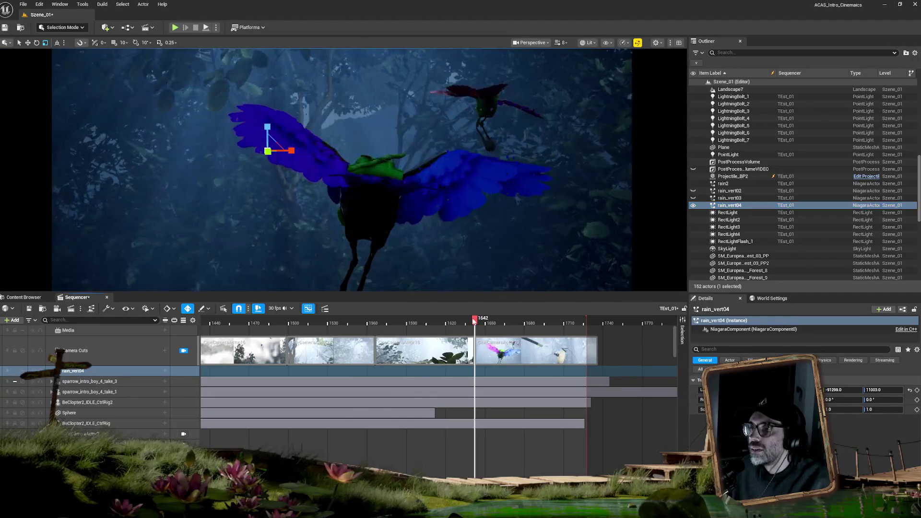
left_click(165, 373)
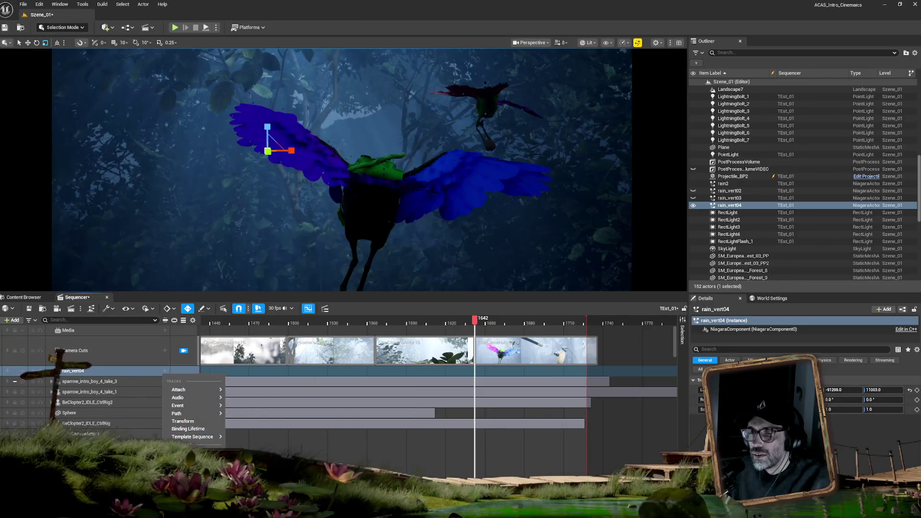
left_click(187, 444)
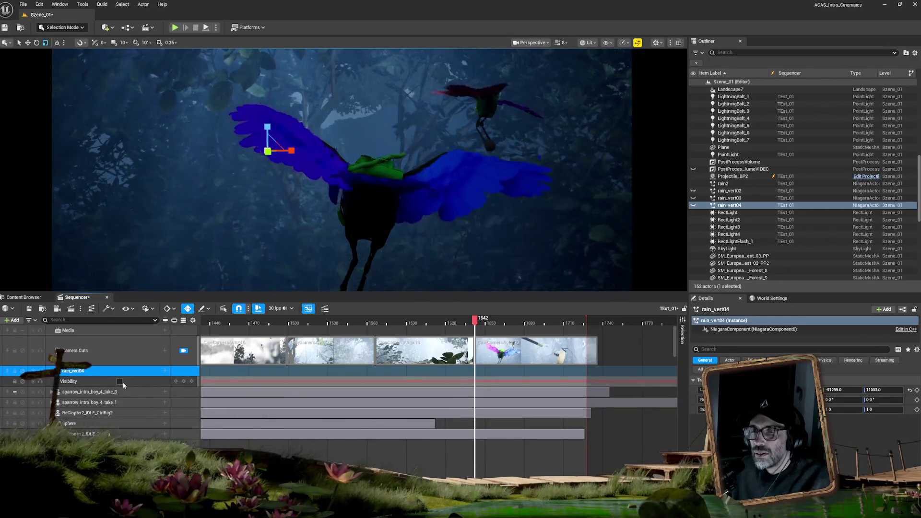
left_click(119, 382)
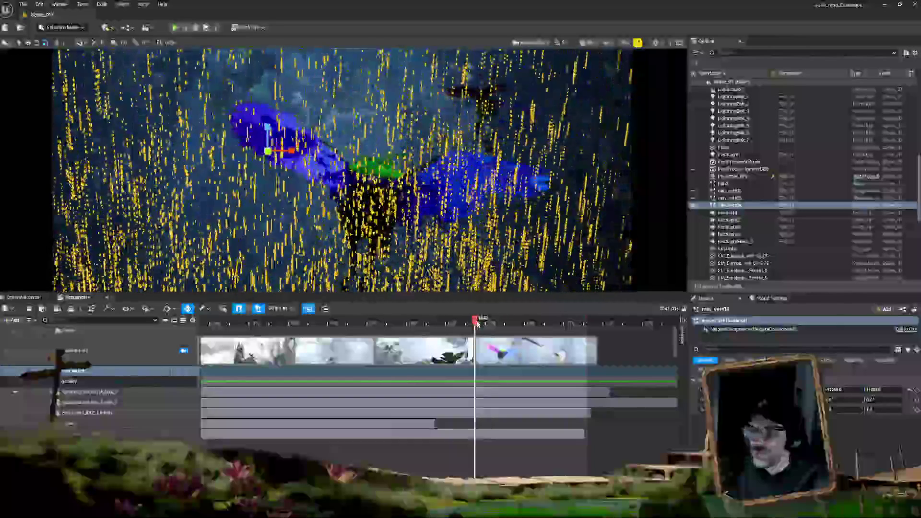
Key rain_vert04 visible at frame 1641 so the rain shows from there on
left_click(185, 373)
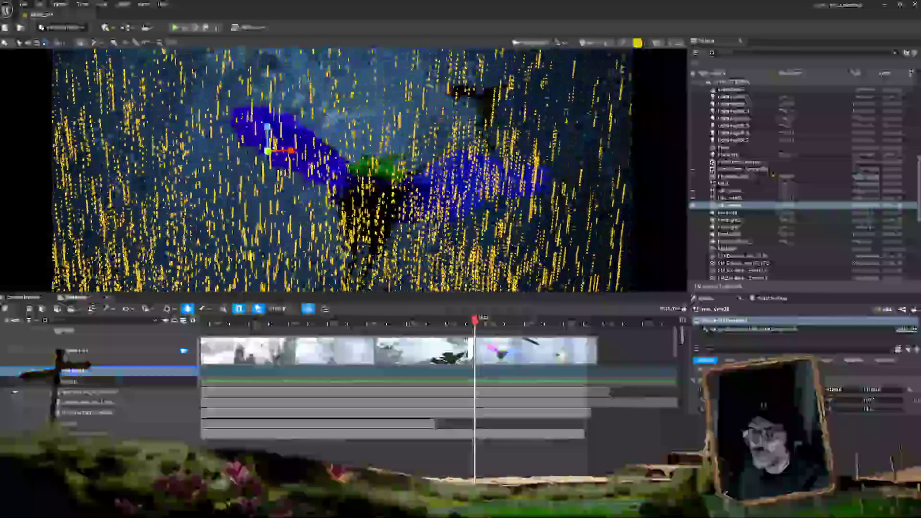
left_click(120, 382)
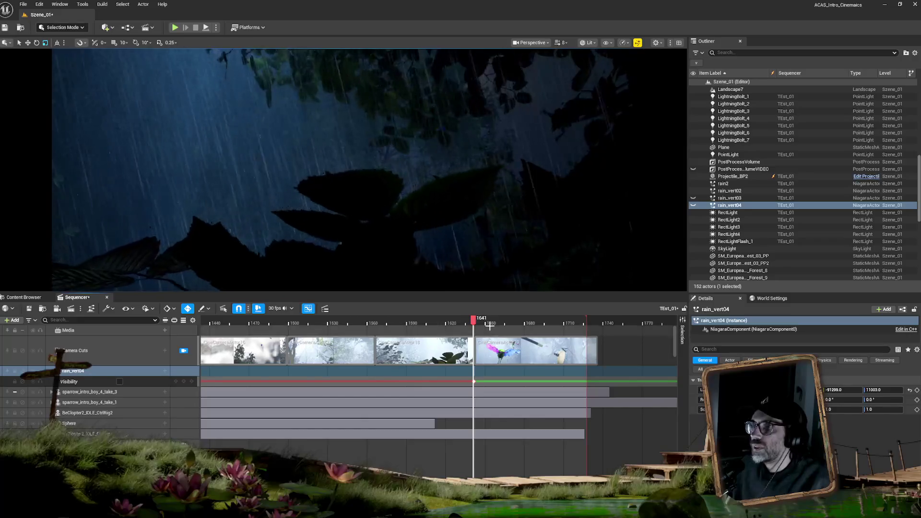
left_click(748, 90)
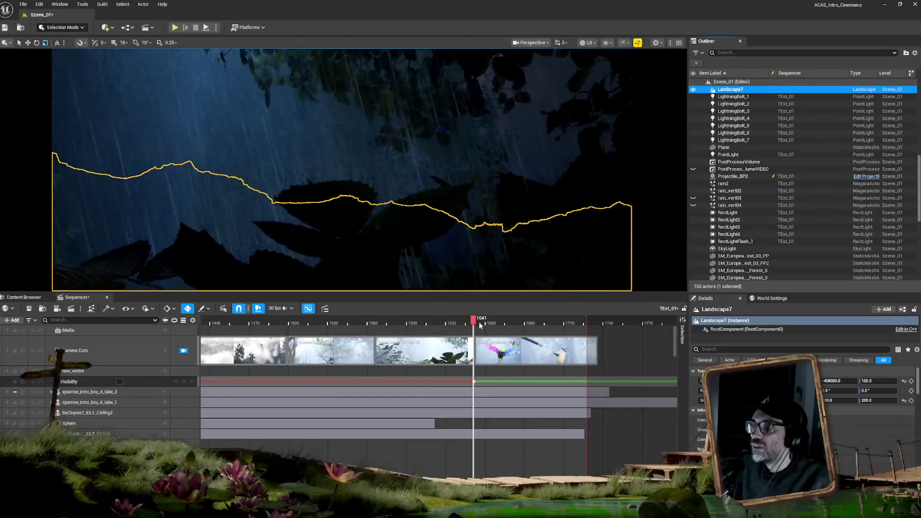
mouse_move(463, 322)
left_mouse_down()
mouse_move(596, 320)
mouse_move(471, 320)
mouse_move(497, 320)
left_mouse_up()
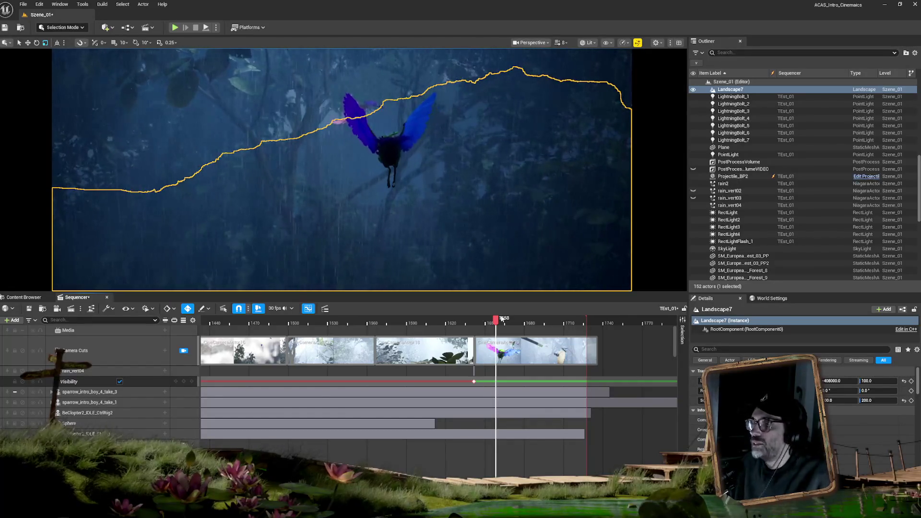
left_click_drag(502, 319, 473, 326)
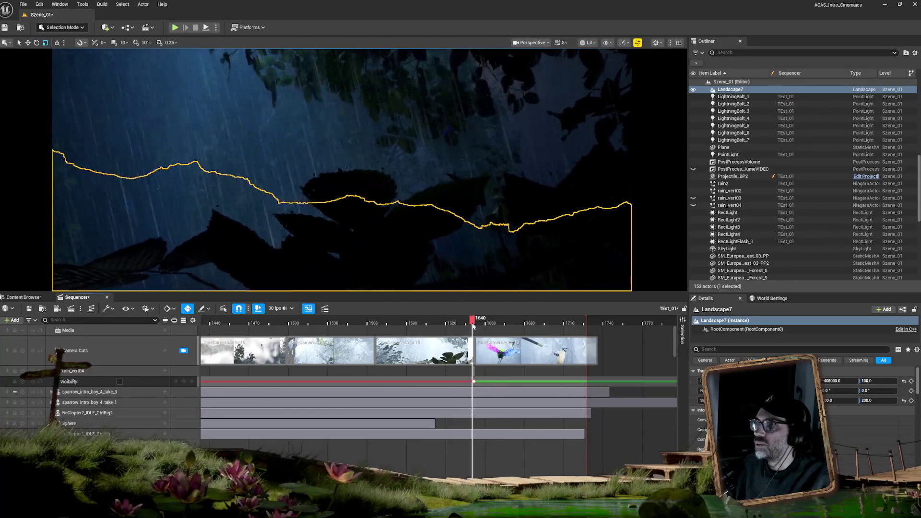
left_click_drag(473, 326, 482, 325)
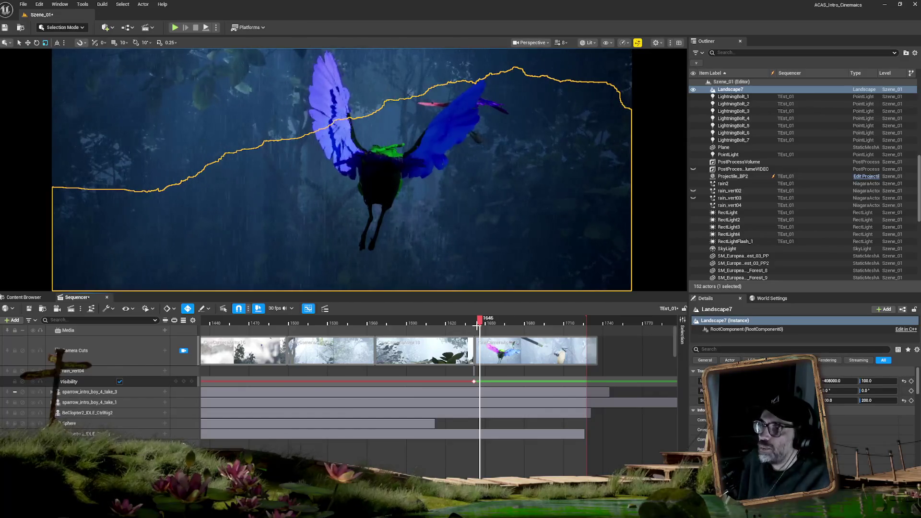
mouse_move(479, 321)
left_mouse_down()
mouse_move(574, 319)
mouse_move(444, 323)
left_mouse_up()
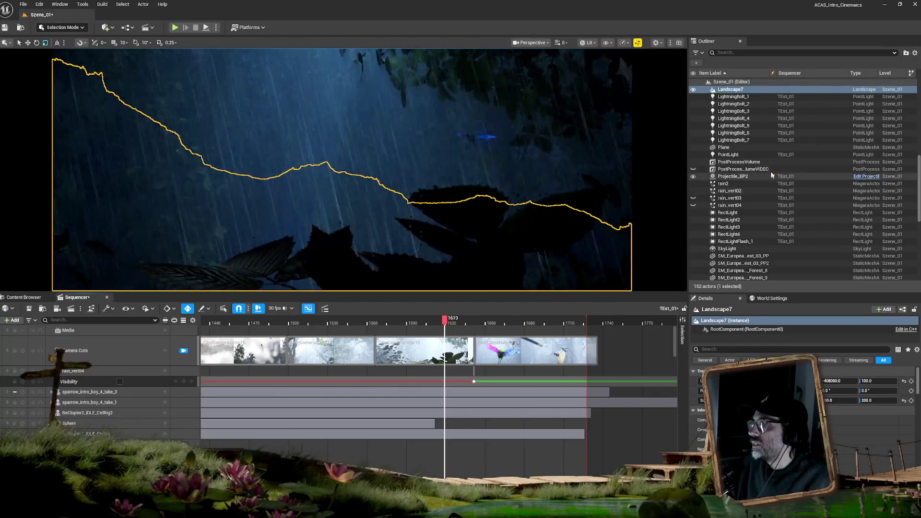
scroll(729, 179, "up", 4)
left_click(729, 178)
scroll(787, 144, "up", 8)
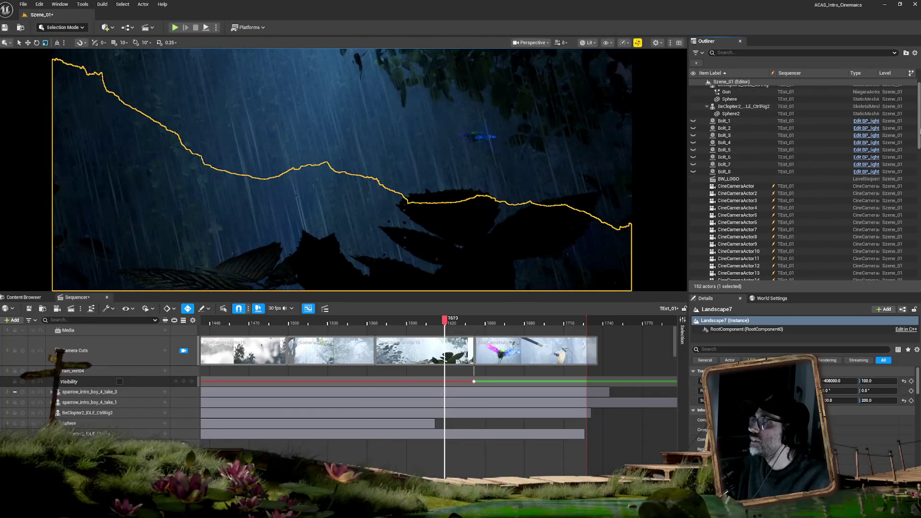
scroll(747, 164, "down", 8)
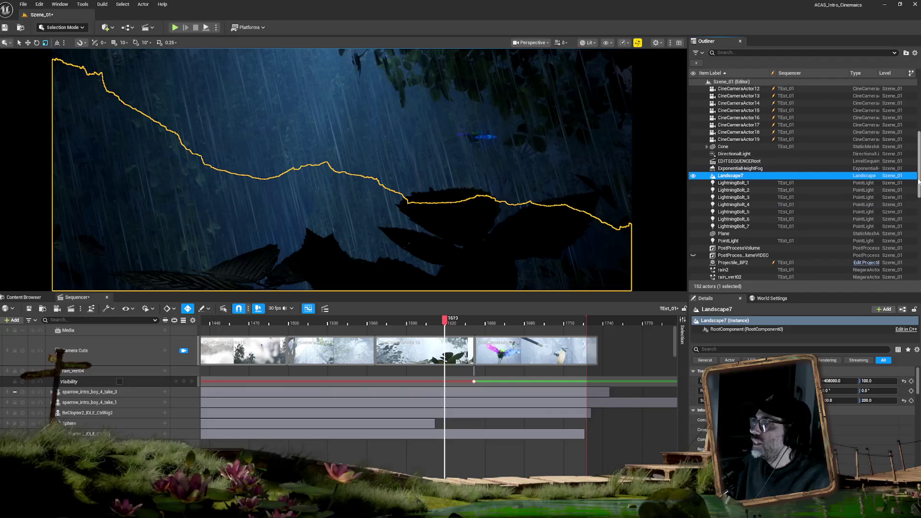
Open EDITSEQUENCERoot, lock to its shot cameras, and scrub to the drone helicopter shot at frame 1457
double_click(747, 162)
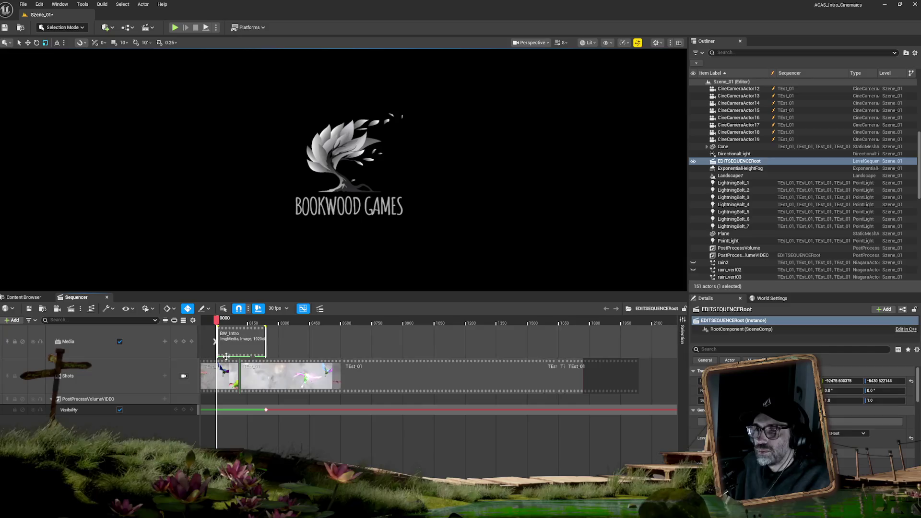
left_click(183, 377)
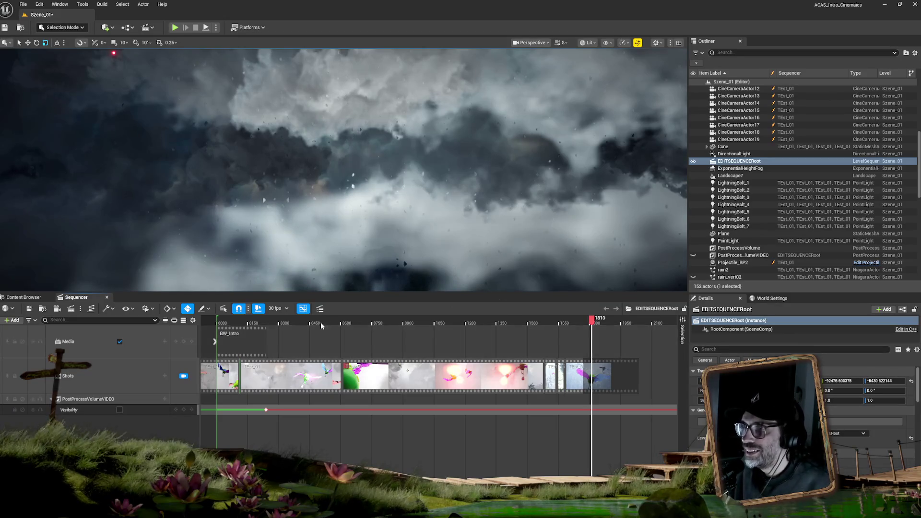
left_click_drag(322, 325, 317, 324)
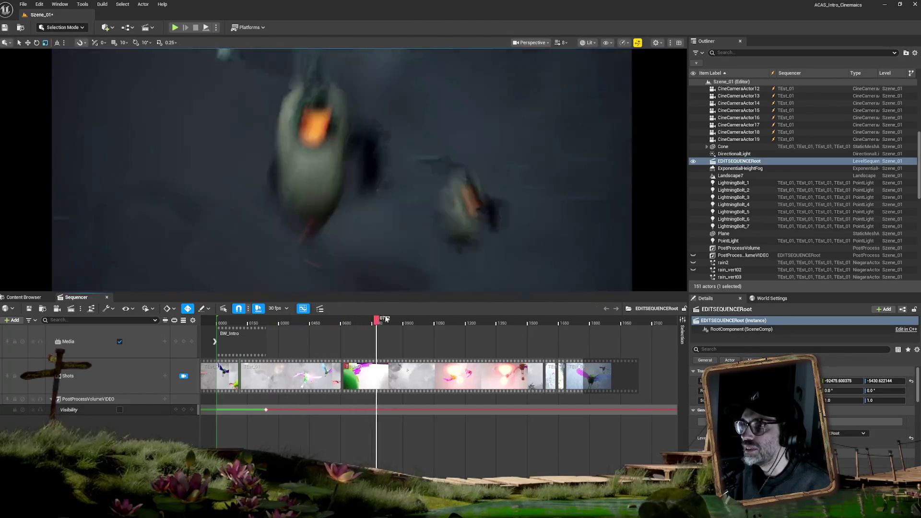
left_click_drag(402, 319, 520, 335)
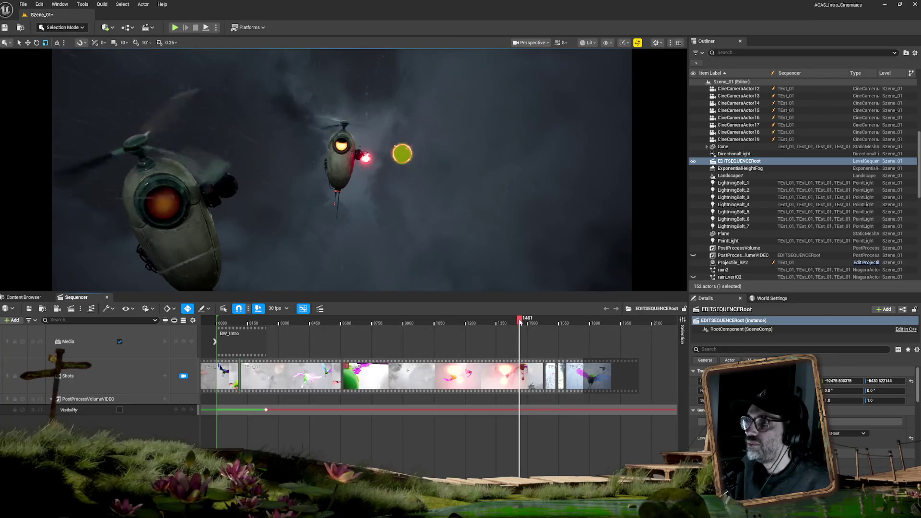
left_click_drag(521, 321, 523, 324)
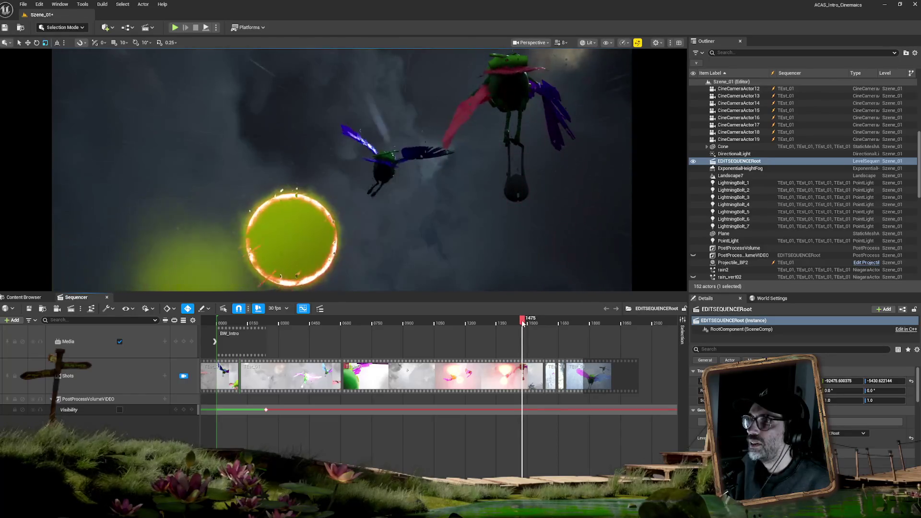
left_click_drag(523, 324, 520, 324)
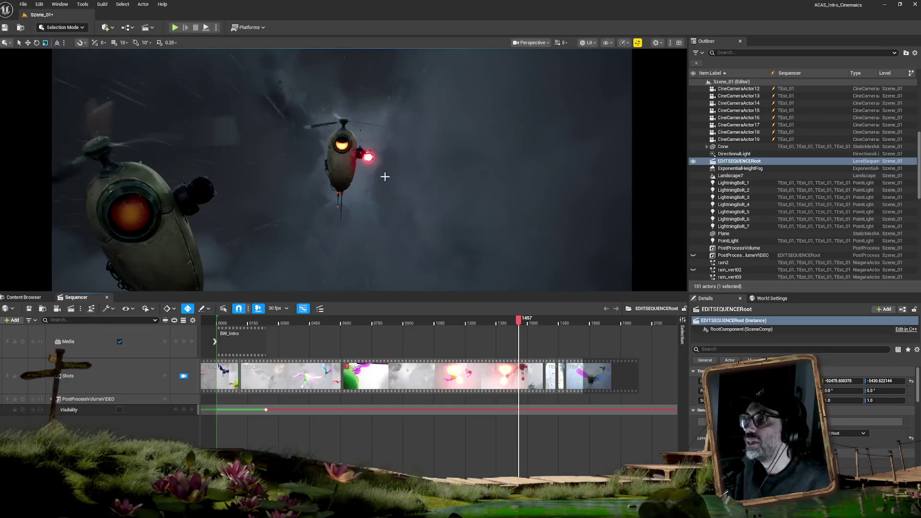
Open the TEst_01 shot sequence in Sequencer
left_click(347, 158)
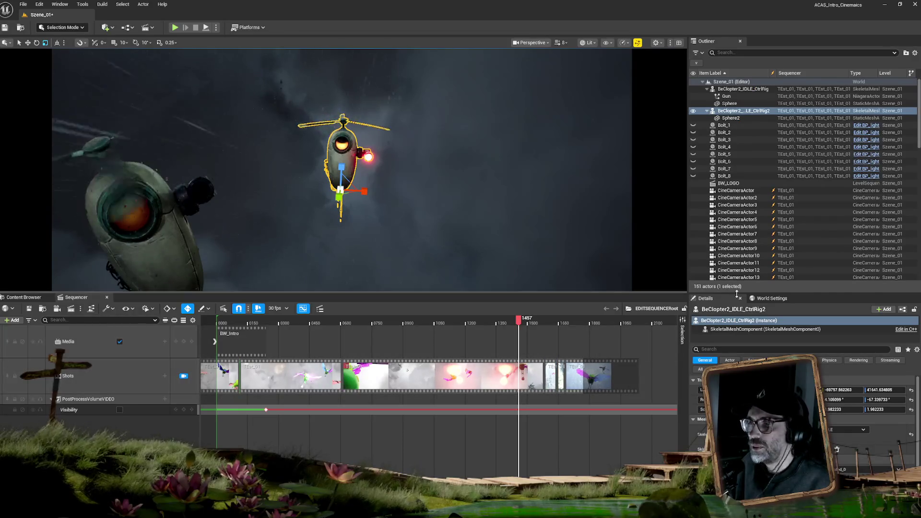
left_click_drag(919, 115, 915, 292)
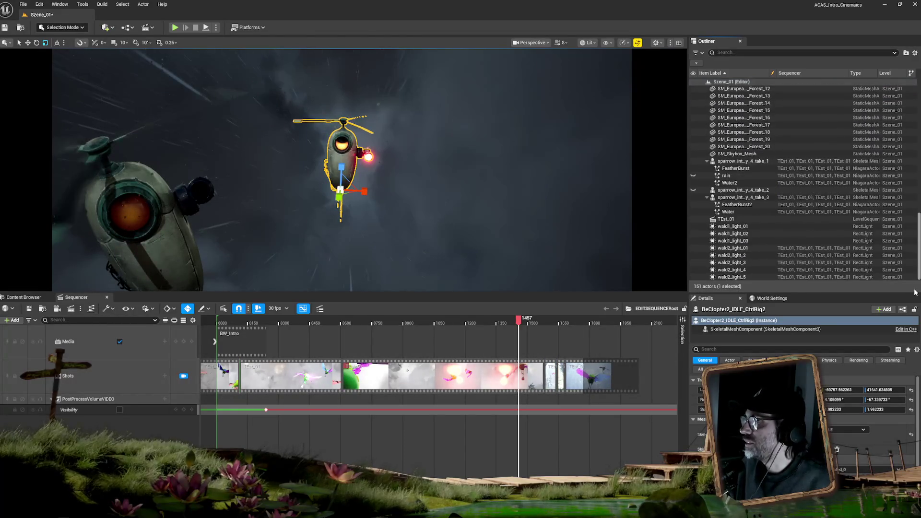
left_click(739, 218)
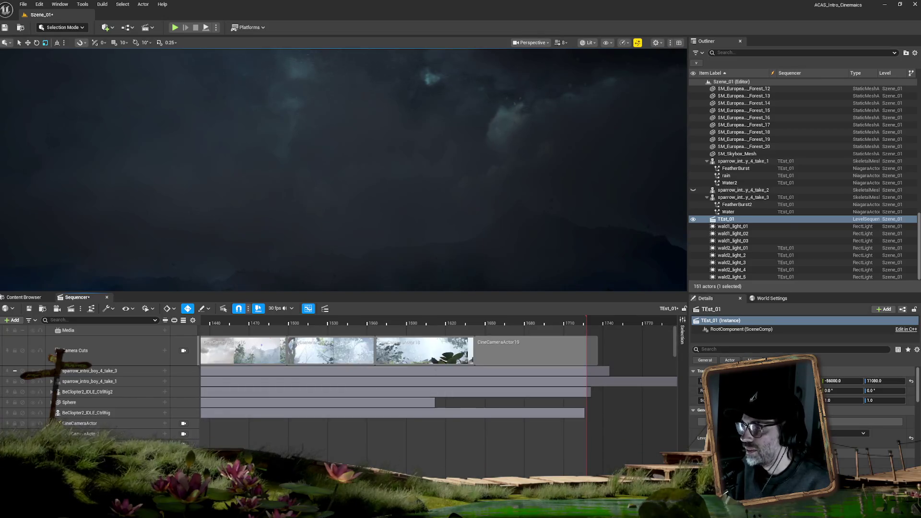
scroll(491, 325, "down", 5)
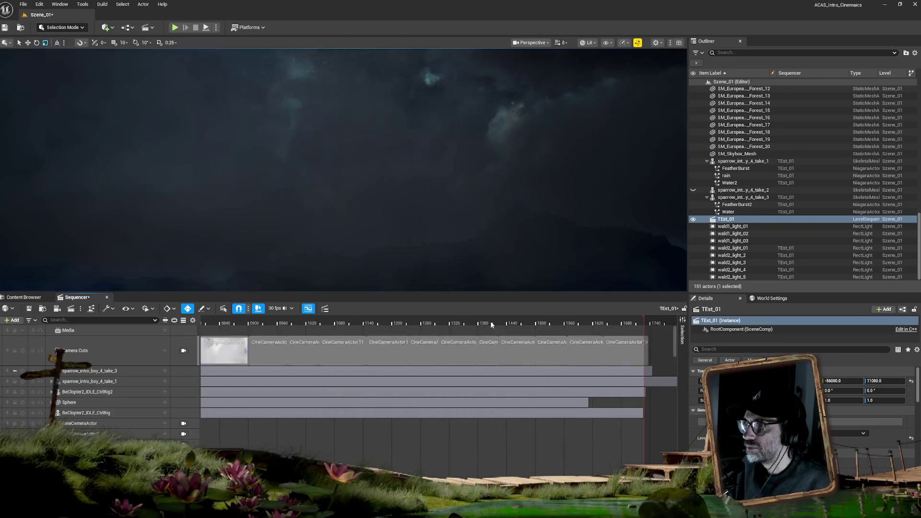
Scrub to the two-drone rain shot near frame 1364 and select BeClopter2_IDLE_CtrlRig2
left_click(488, 325)
mouse_move(489, 324)
left_mouse_down()
mouse_move(385, 324)
mouse_move(509, 325)
left_mouse_up()
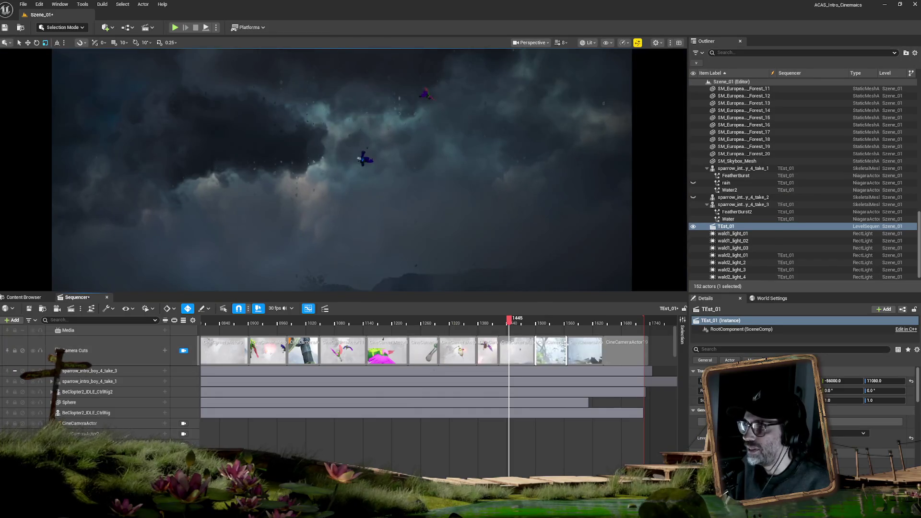
mouse_move(509, 324)
left_mouse_down()
mouse_move(531, 323)
mouse_move(471, 323)
left_mouse_up()
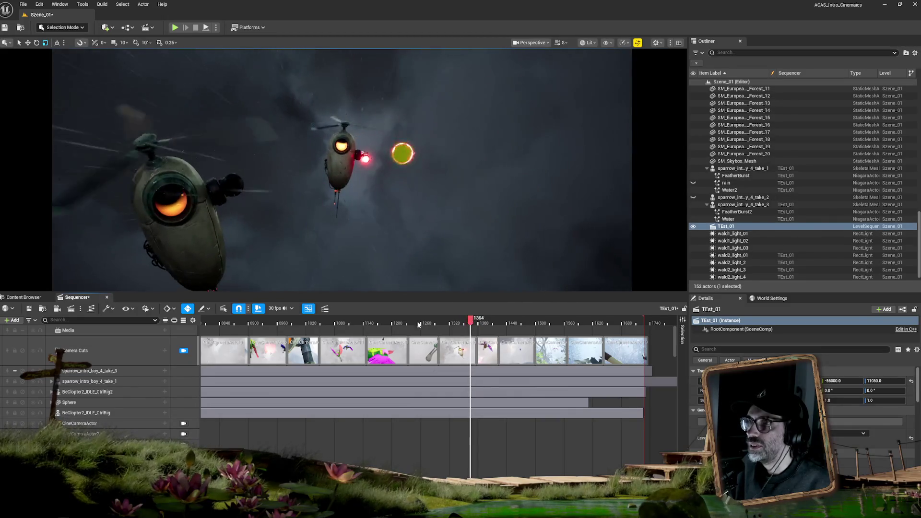
left_click(335, 168)
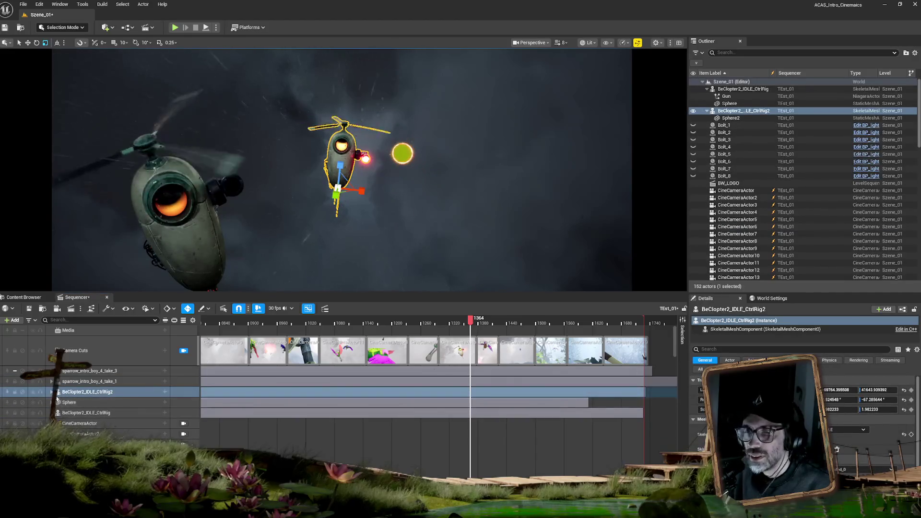
Expand BeClopter2_IDLE_CtrlRig2's tracks and select its Location track
left_click(52, 392)
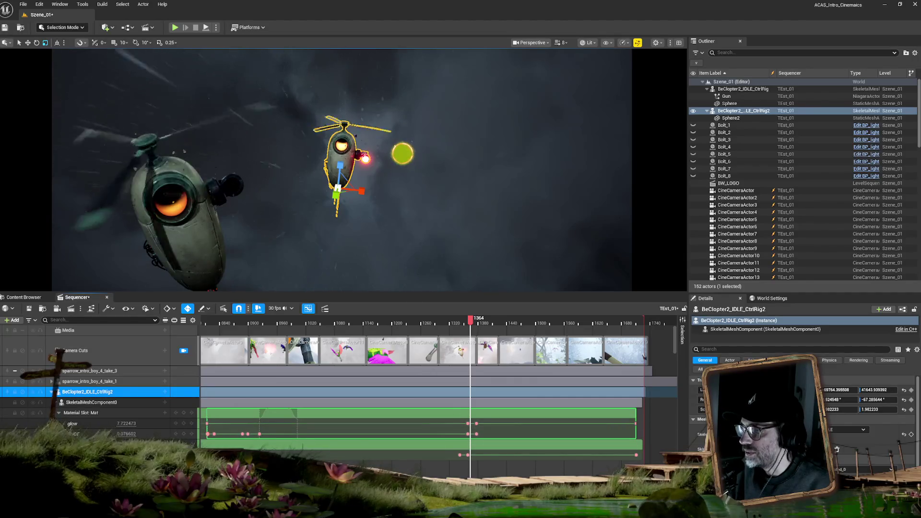
scroll(191, 438, "down", 3)
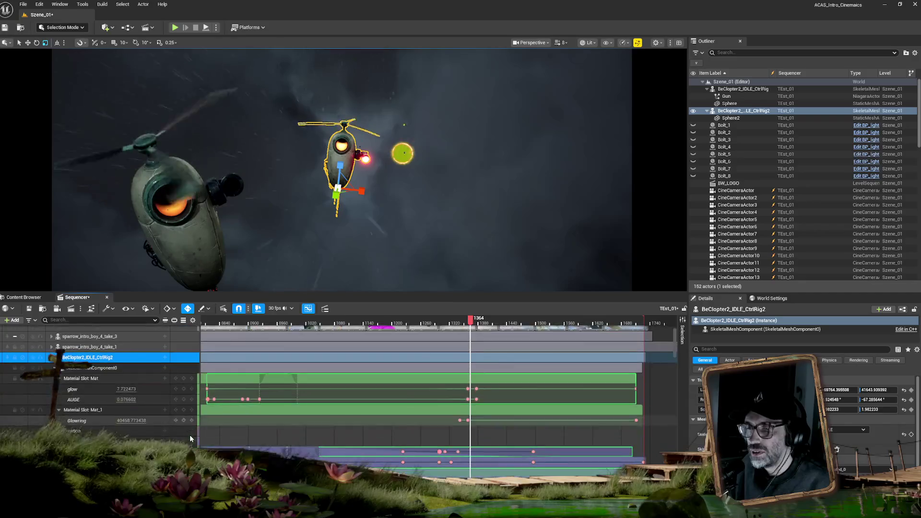
scroll(448, 446, "down", 2)
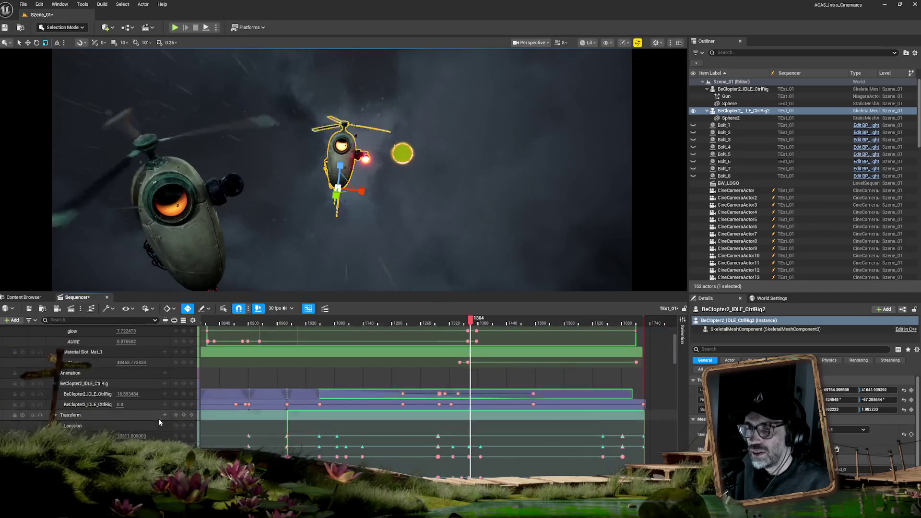
left_click(73, 427)
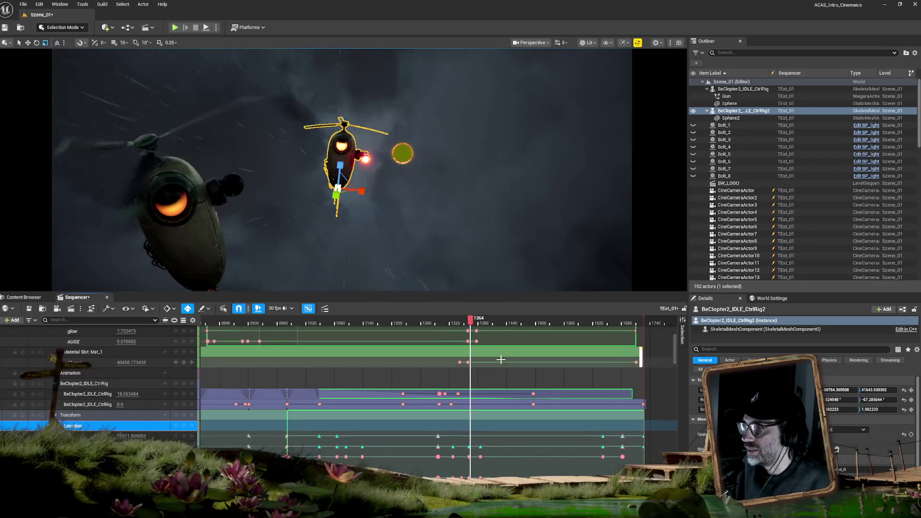
Scrub between frames 1377 and 1366 to review the helicopter's motion near 1363
left_click_drag(471, 325, 483, 325)
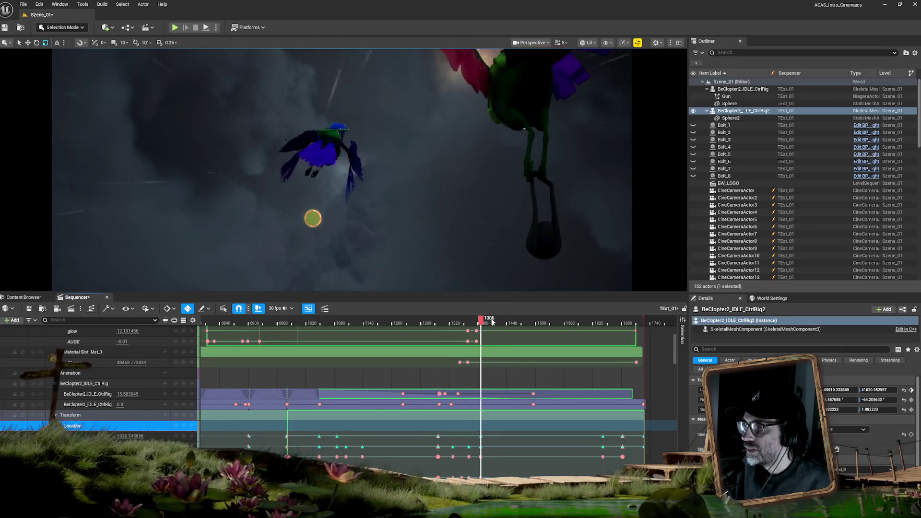
left_click_drag(480, 322, 477, 323)
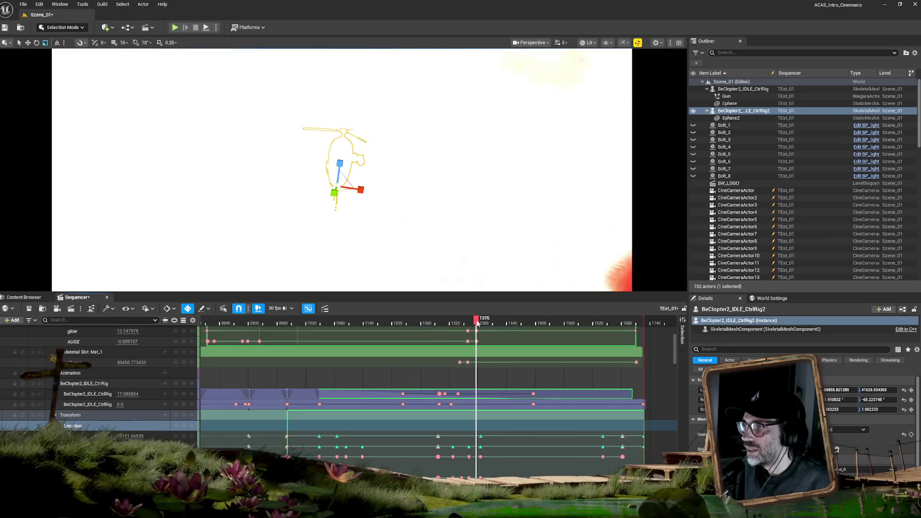
left_click_drag(477, 323, 475, 323)
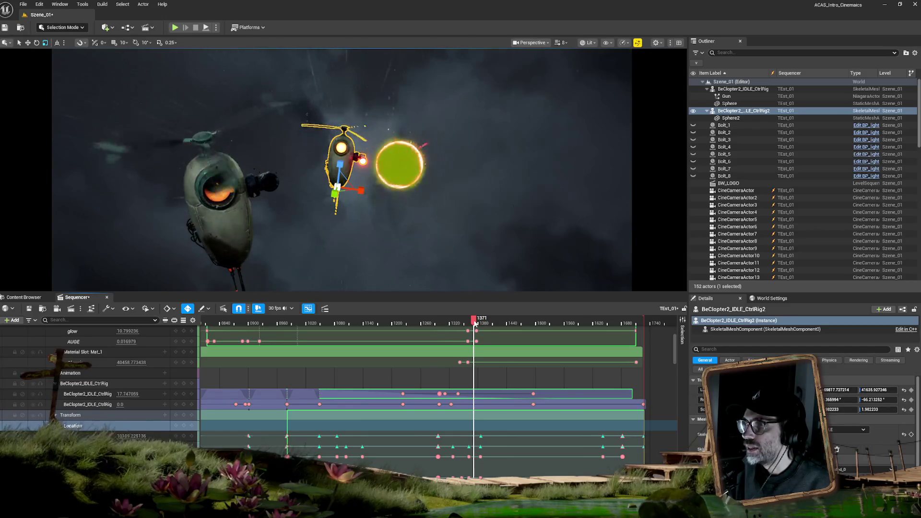
left_click_drag(475, 324, 470, 325)
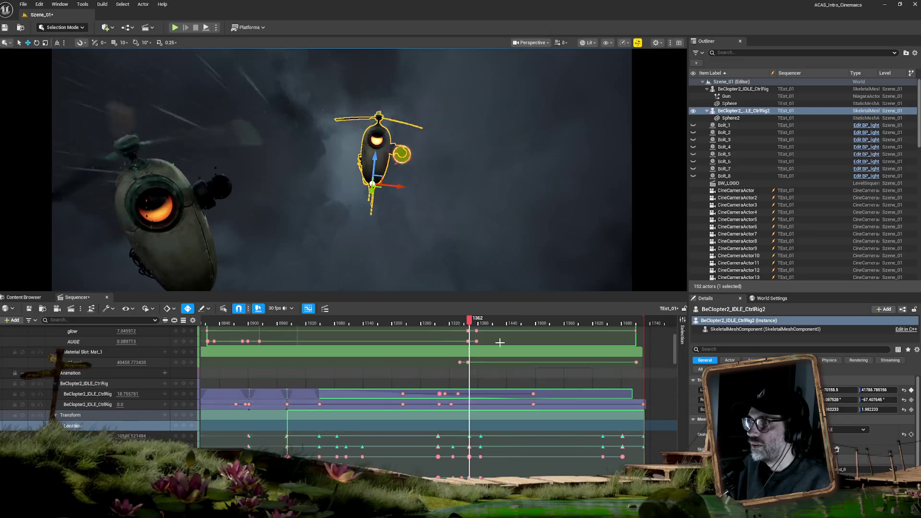
mouse_move(470, 321)
left_mouse_down()
mouse_move(480, 321)
mouse_move(471, 327)
left_mouse_up()
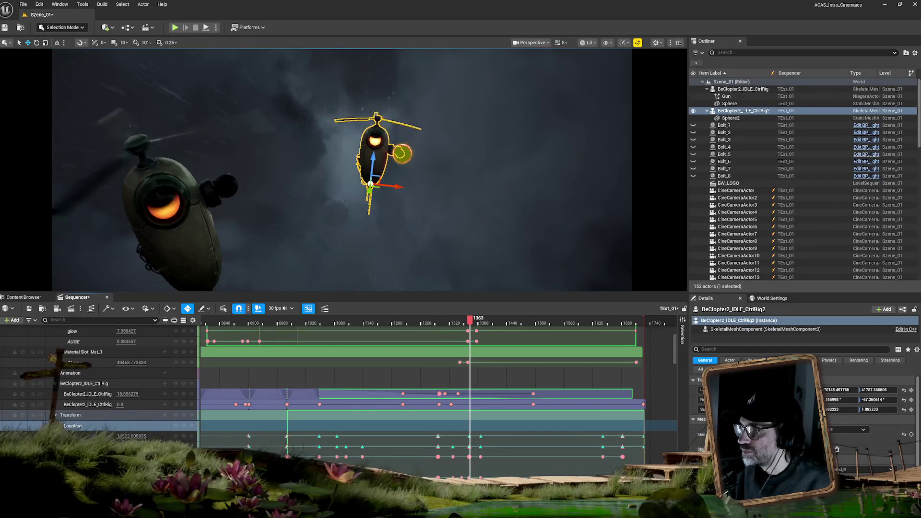
Zoom the timeline in, move the Location key to frame 1361, and review back to 1354
scroll(254, 408, "up", 5)
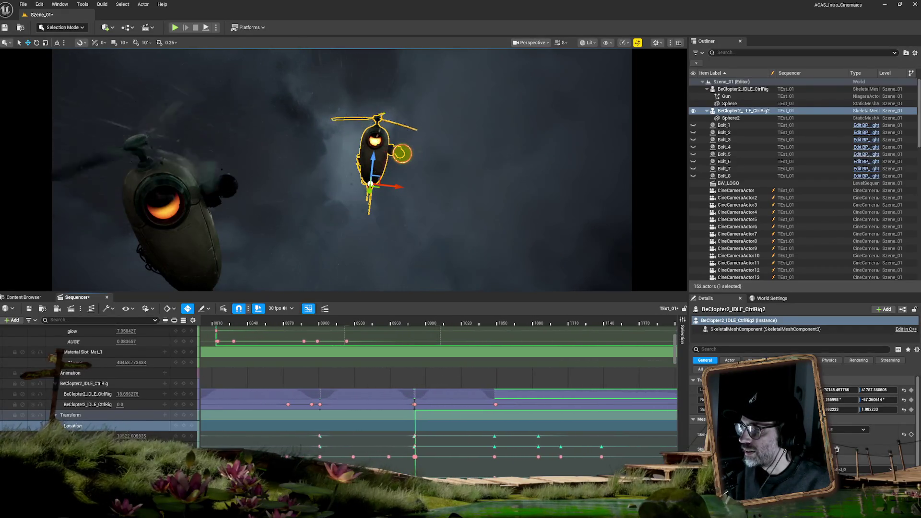
scroll(437, 408, "up", 3)
scroll(440, 399, "right", 10)
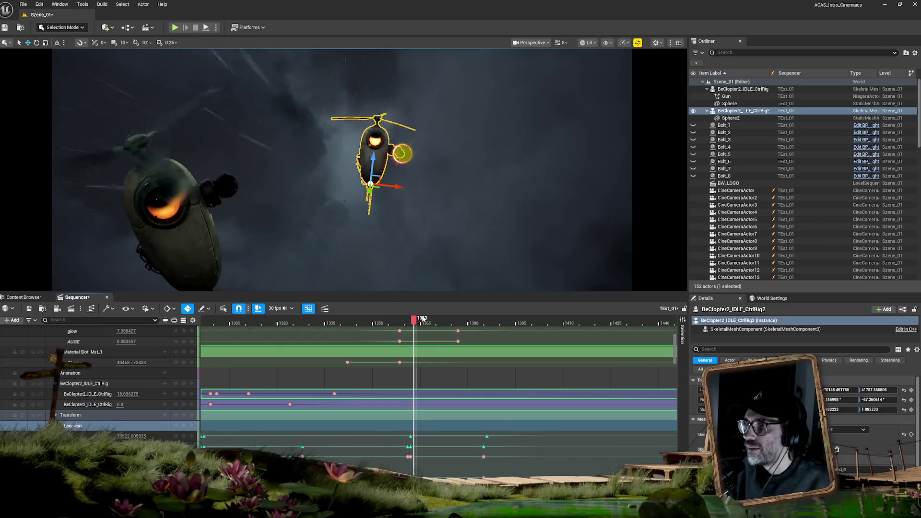
left_click_drag(416, 320, 411, 323)
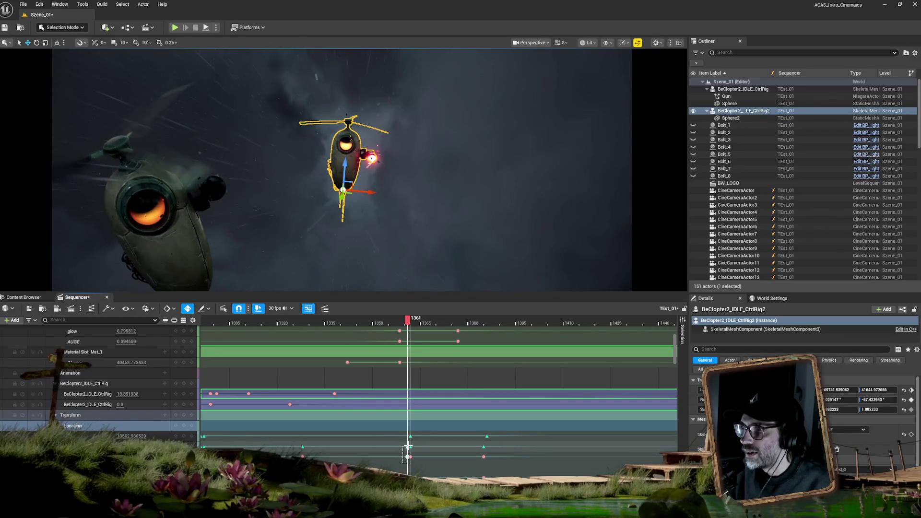
left_click_drag(407, 447, 411, 447)
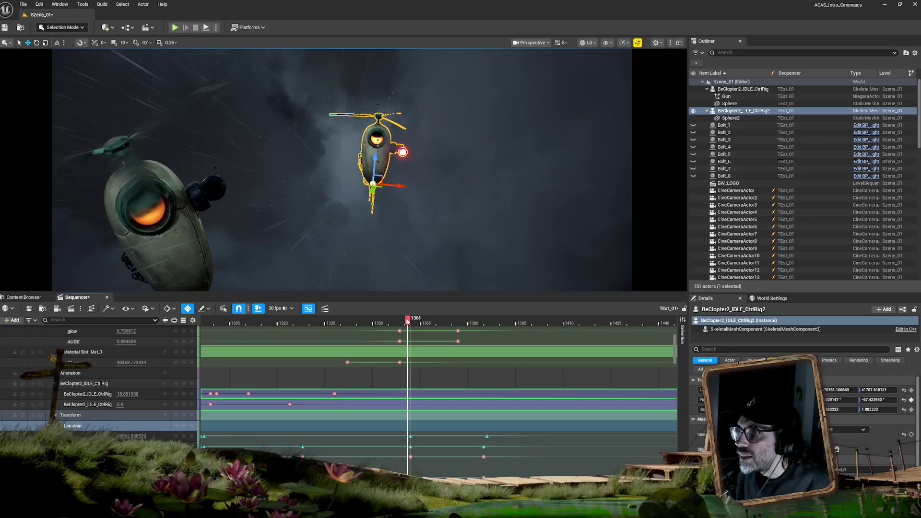
mouse_move(407, 321)
left_mouse_down()
mouse_move(222, 338)
mouse_move(598, 344)
mouse_move(283, 347)
mouse_move(304, 344)
left_mouse_up()
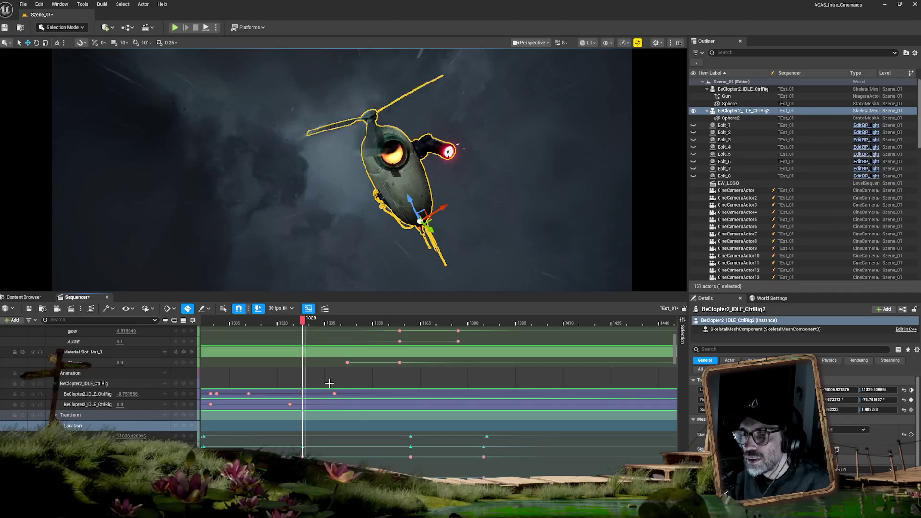
Scroll to the Location channels and scrub between frames 1347 and about 1299 to preview the flight
scroll(329, 383, "down", 3)
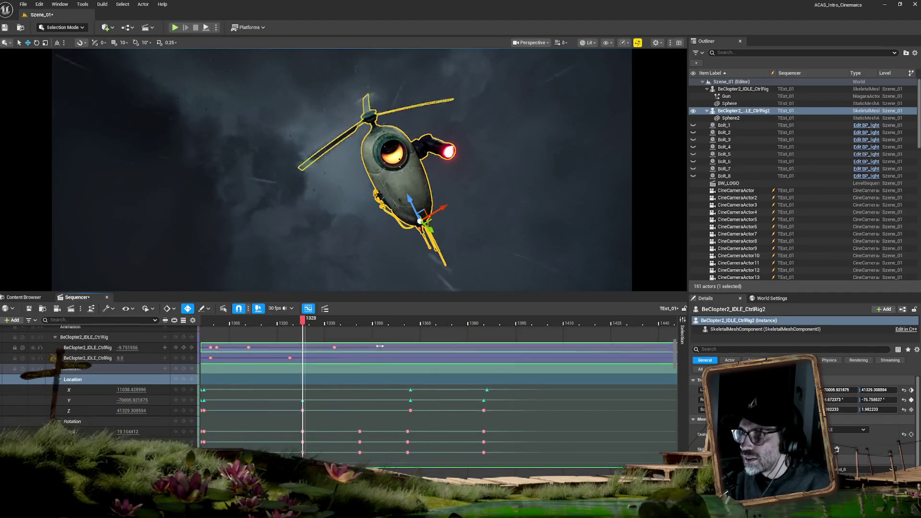
left_click_drag(305, 321, 370, 321)
mouse_move(323, 316)
left_mouse_down()
mouse_move(224, 319)
mouse_move(663, 322)
mouse_move(614, 322)
left_mouse_up()
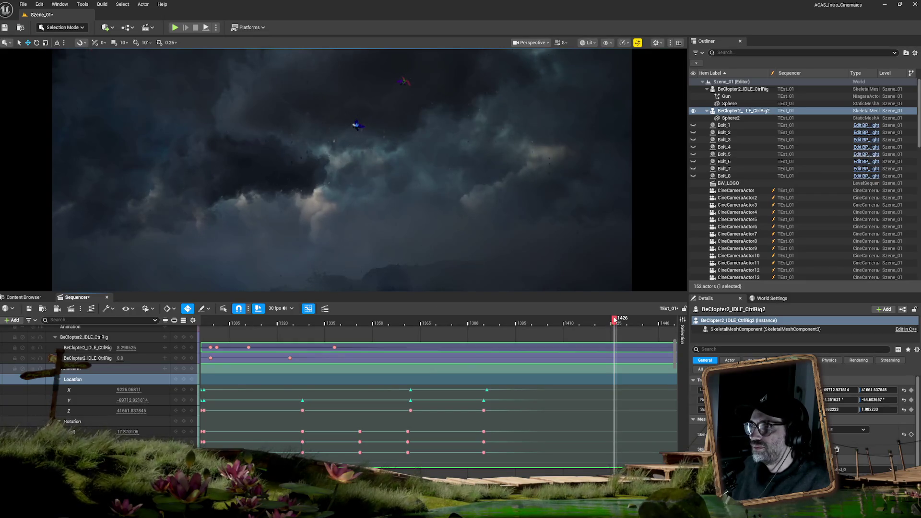
Preview the shot around frames 1427 to 1414, then select CineCameraActor2 to show its camera view
mouse_move(615, 320)
left_mouse_down()
mouse_move(595, 320)
mouse_move(638, 321)
mouse_move(384, 331)
mouse_move(571, 329)
left_mouse_up()
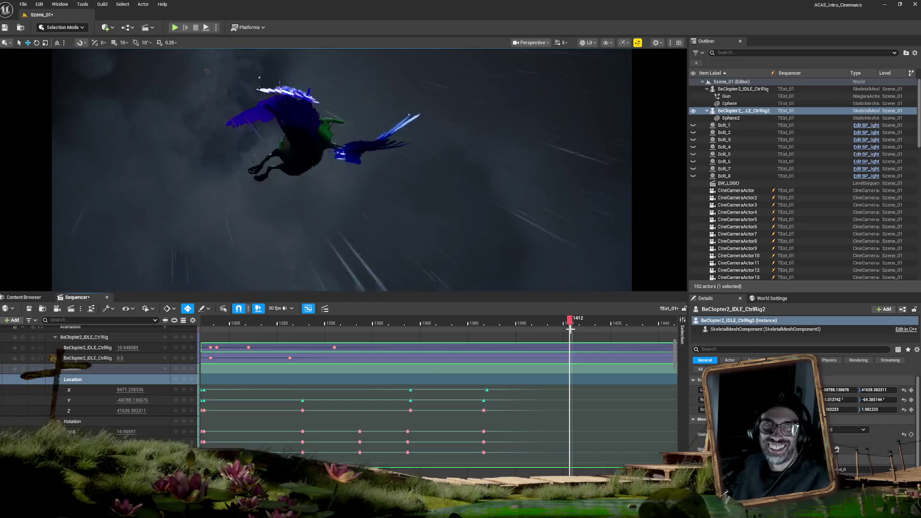
mouse_move(570, 329)
left_mouse_down()
mouse_move(614, 324)
mouse_move(347, 327)
left_mouse_up()
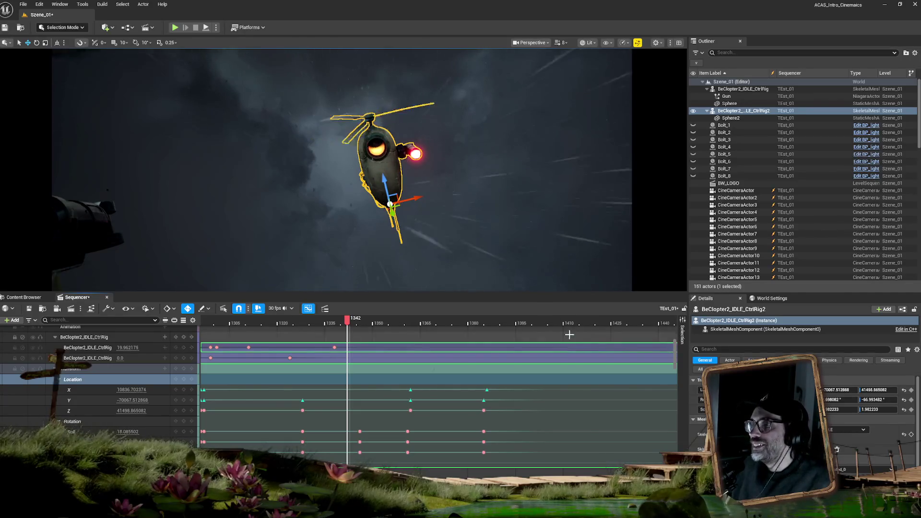
left_click(778, 198)
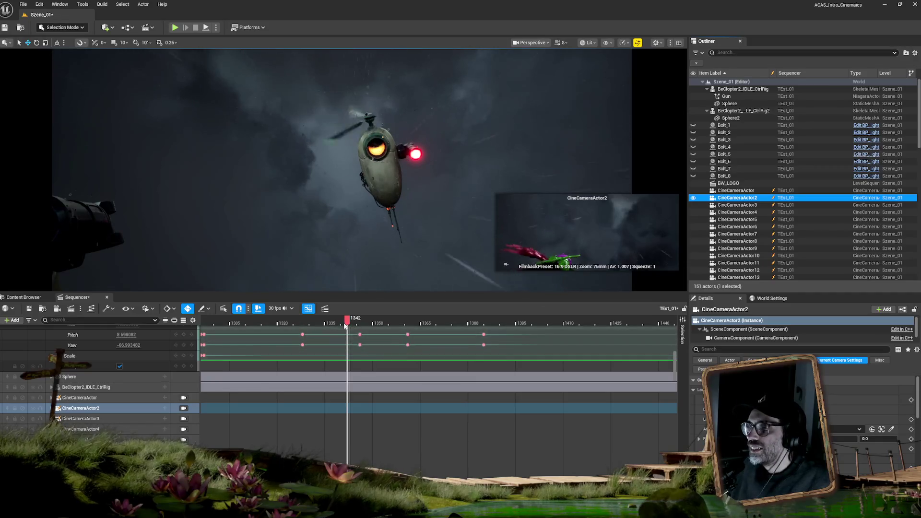
left_click_drag(345, 325, 420, 327)
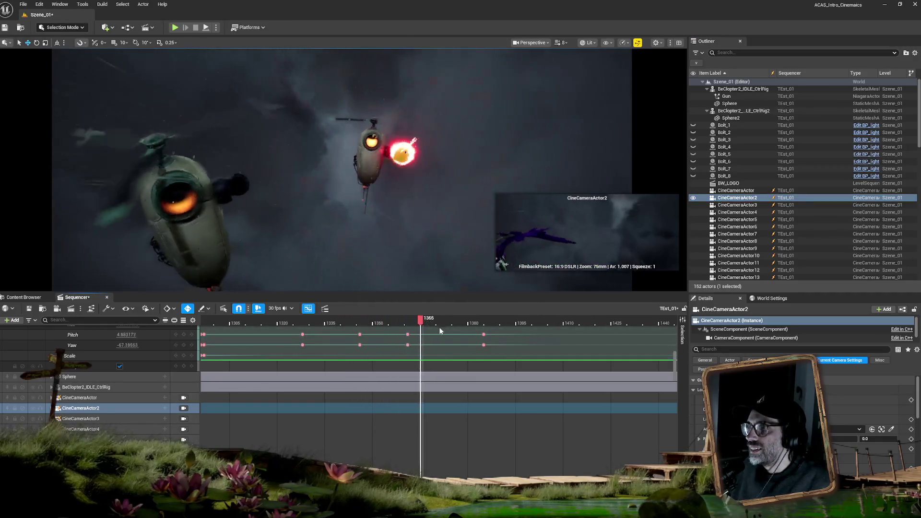
key("space")
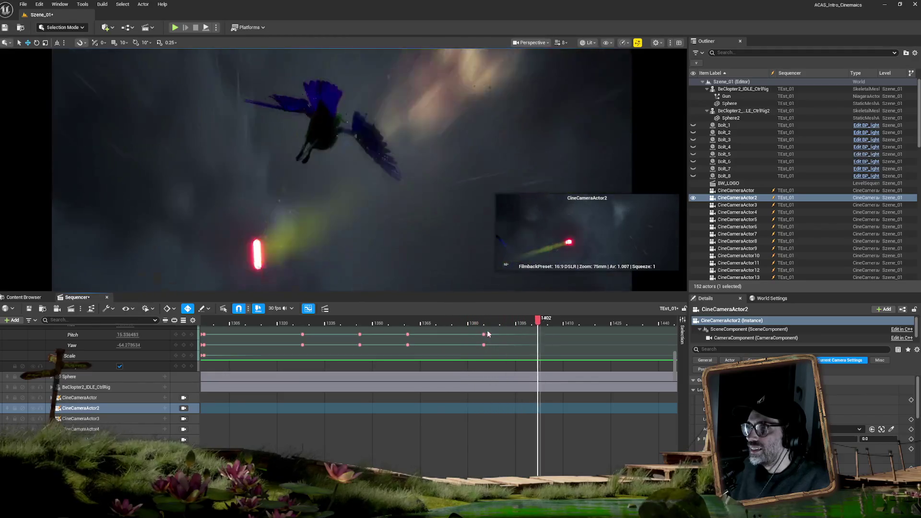
left_click_drag(488, 330, 221, 333)
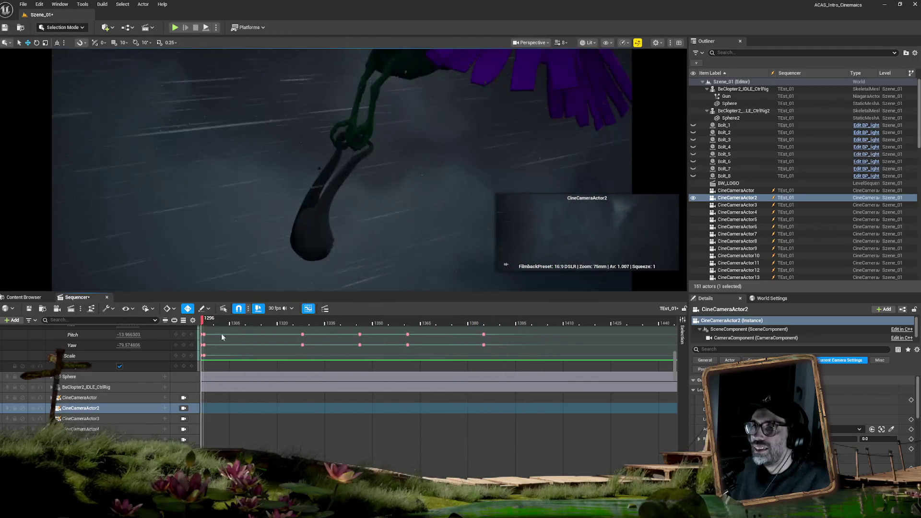
key("space")
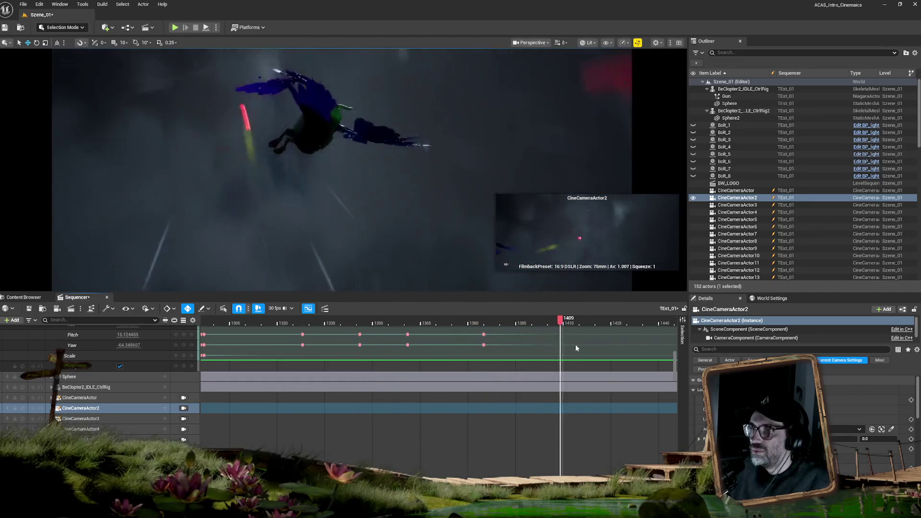
left_click_drag(624, 347, 519, 346)
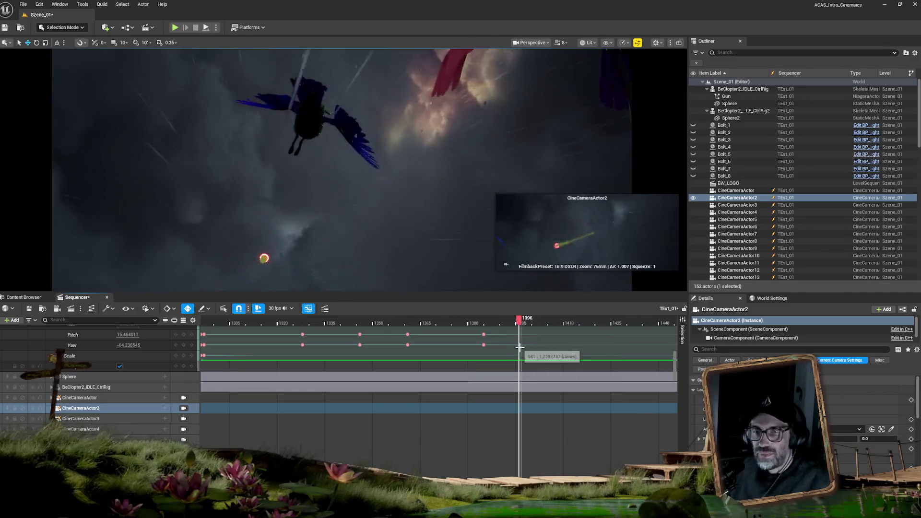
Save all modified level and sequence assets with File > Save All
left_click(23, 4)
left_click(55, 106)
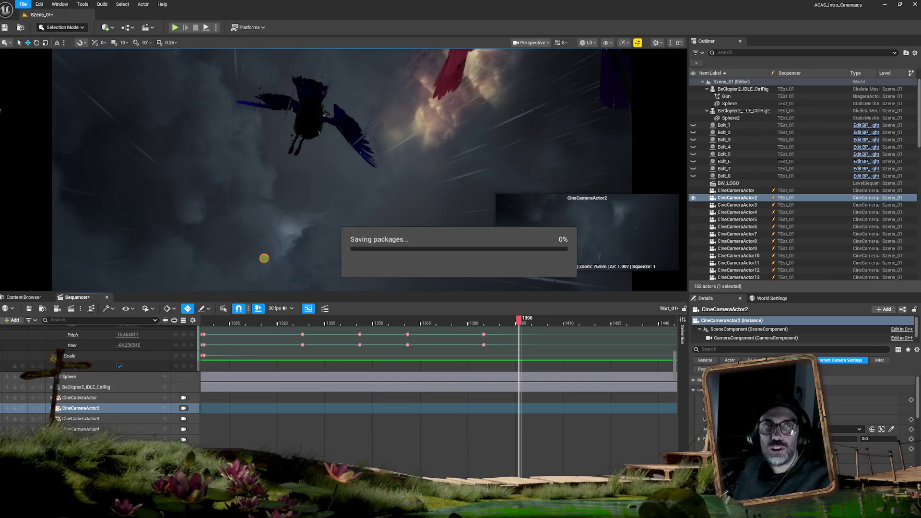